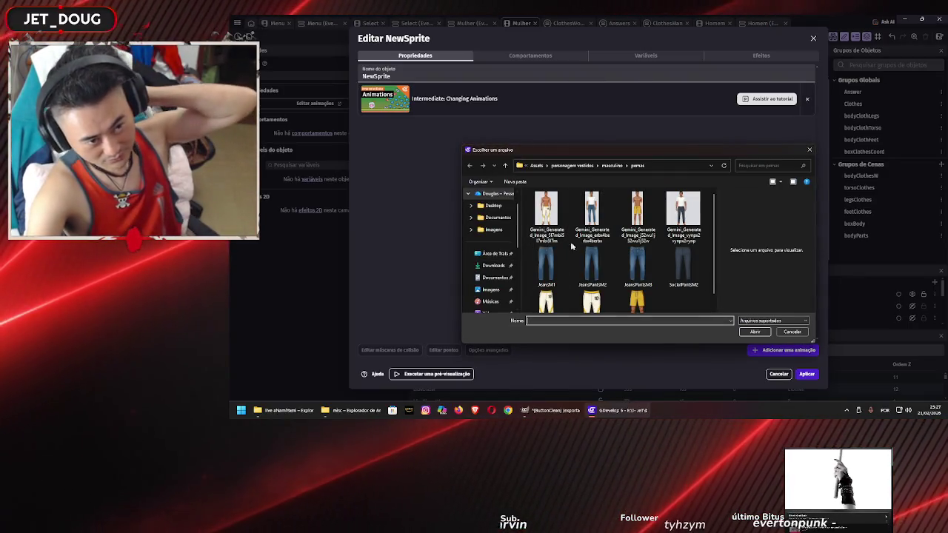
# Load blacksneakersM1v2 from masculino > calçados as the new sprite's first animation image
pyautogui.click(619, 169)
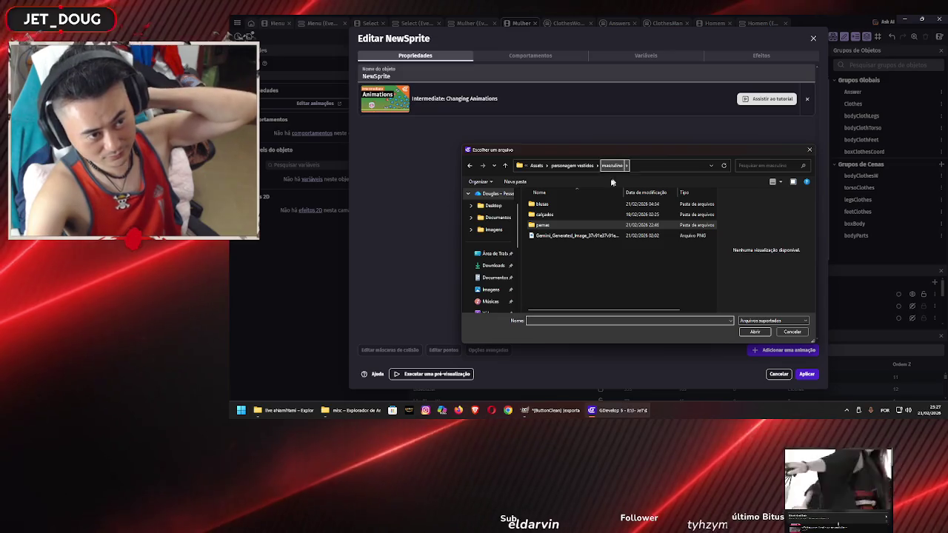
pyautogui.doubleClick(582, 218)
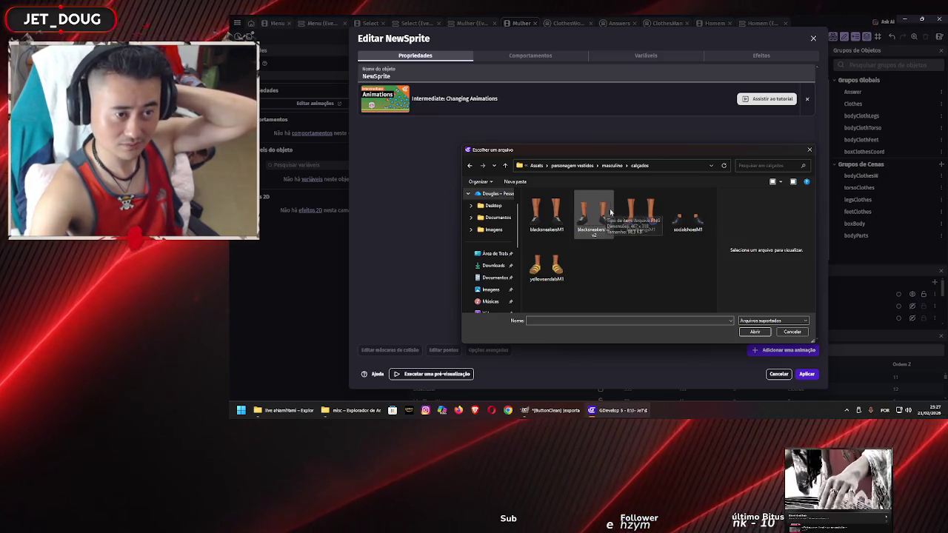
pyautogui.click(604, 216)
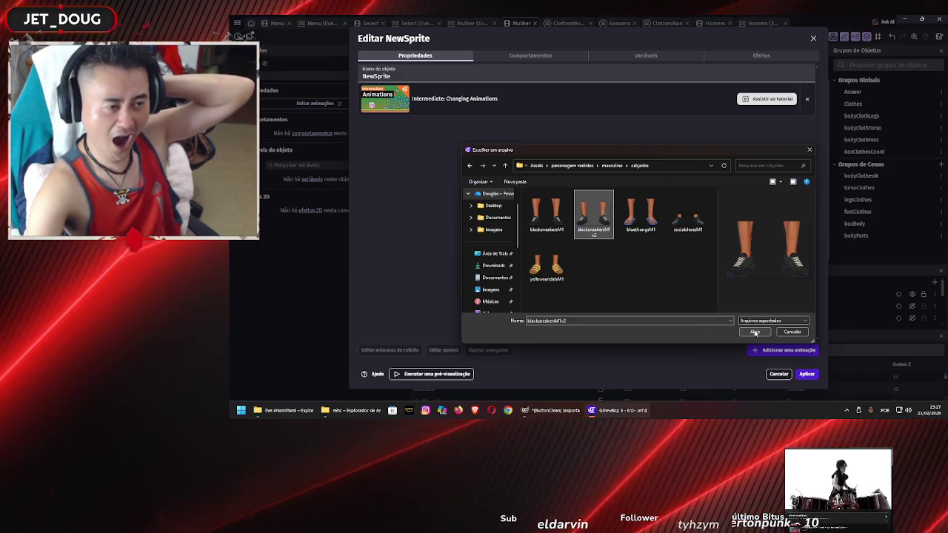
pyautogui.click(754, 332)
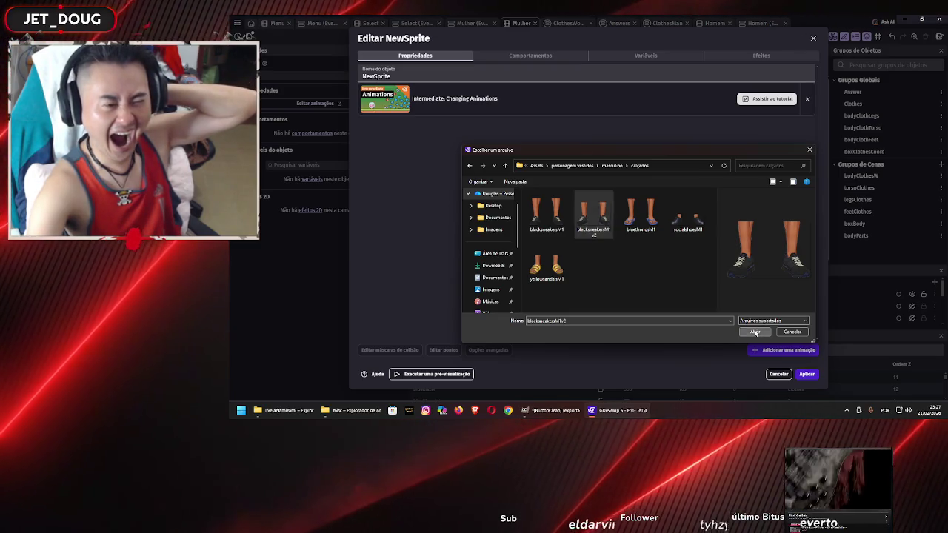
pyautogui.click(454, 77)
pyautogui.write('BlackSneakers')
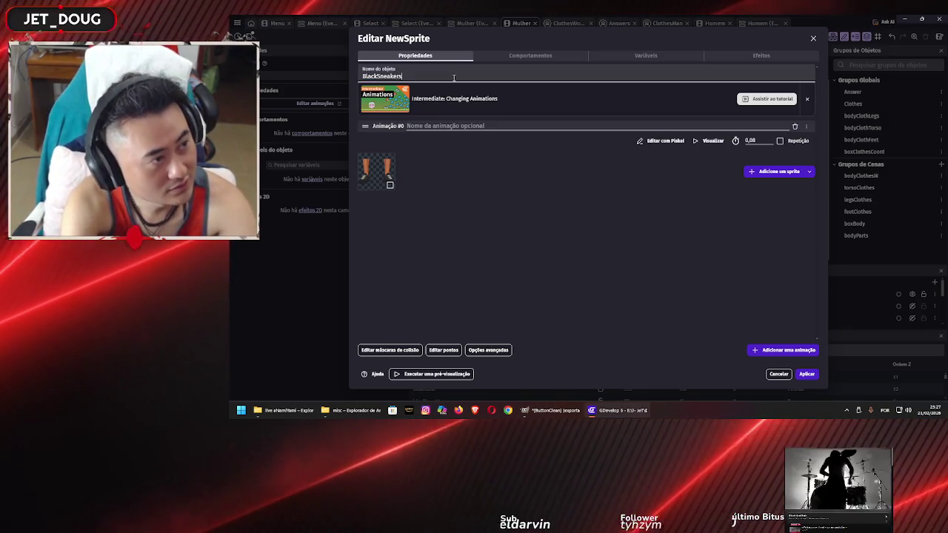
# Rename the sprite to BlackSneakers1 and apply the change
pyautogui.write('1')
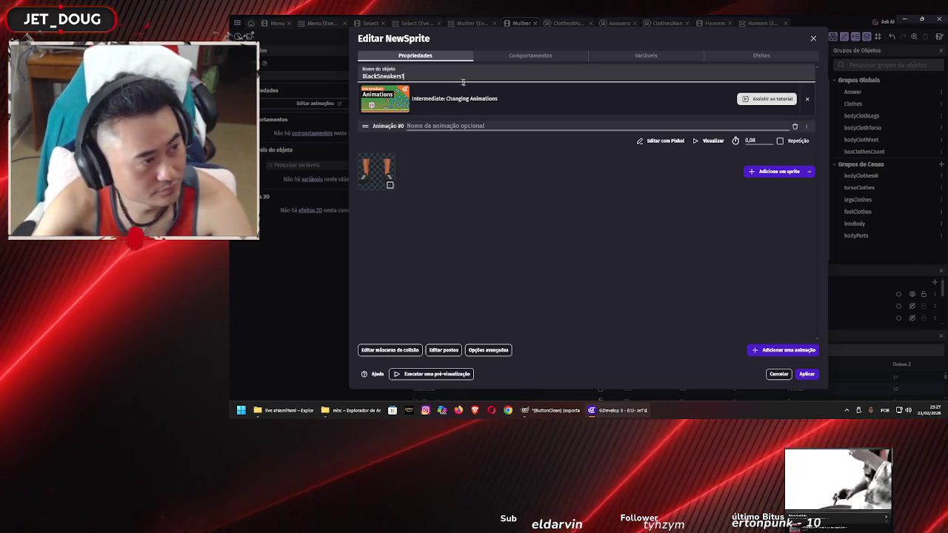
pyautogui.click(806, 374)
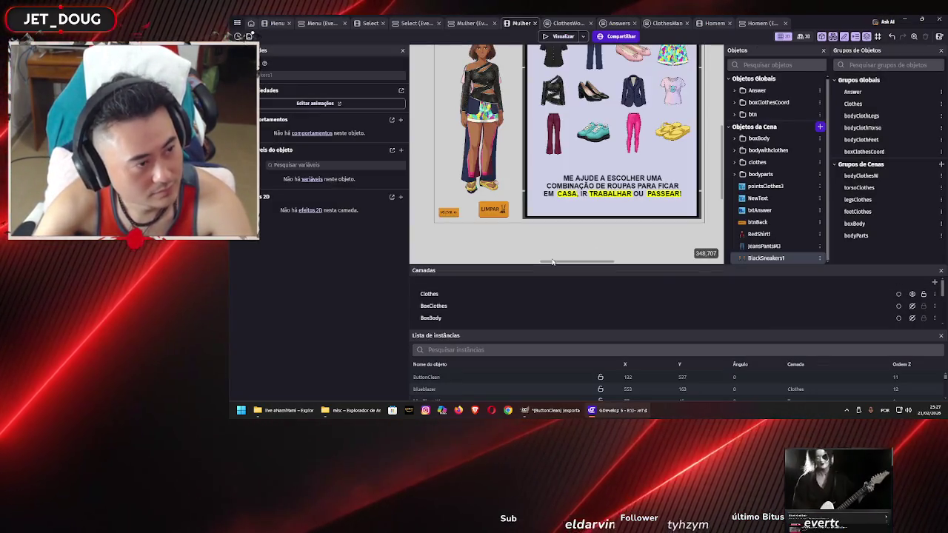
pyautogui.click(552, 37)
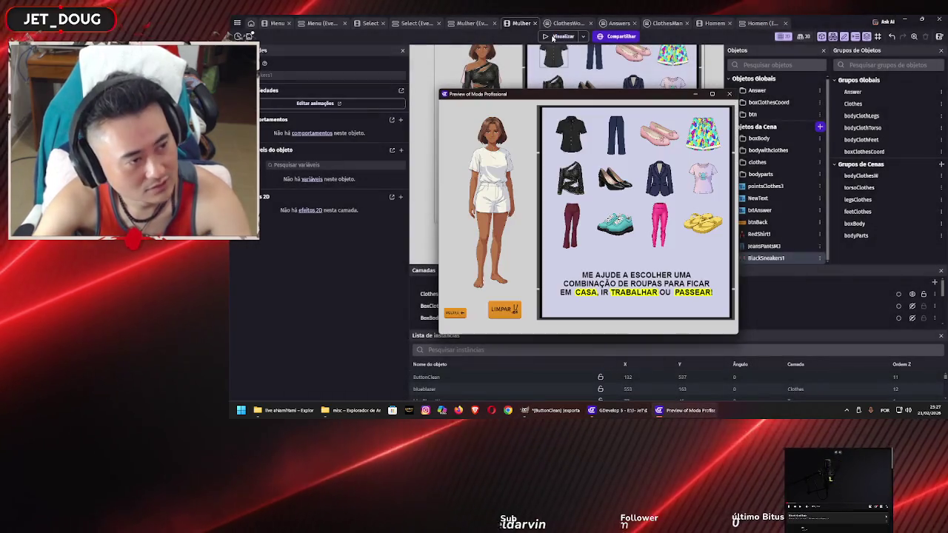
pyautogui.click(571, 225)
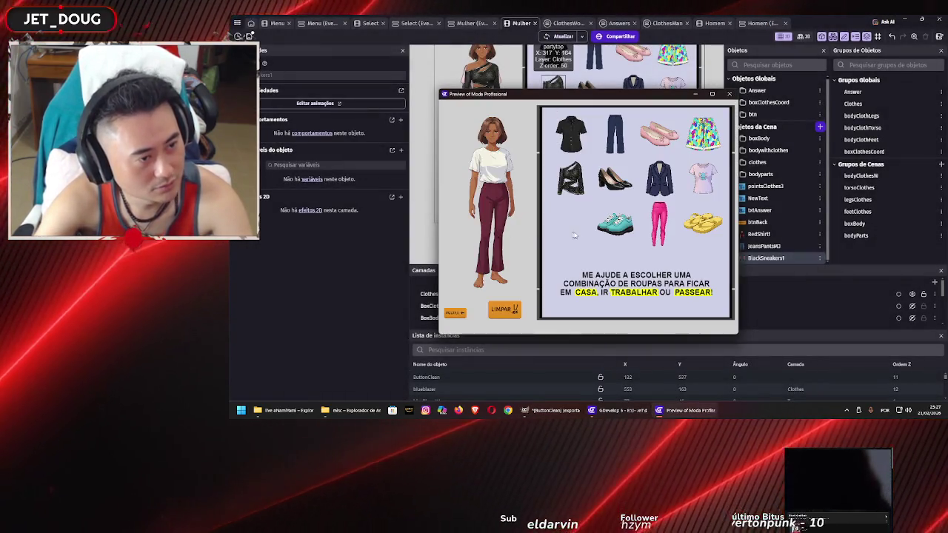
pyautogui.click(615, 223)
pyautogui.click(499, 275)
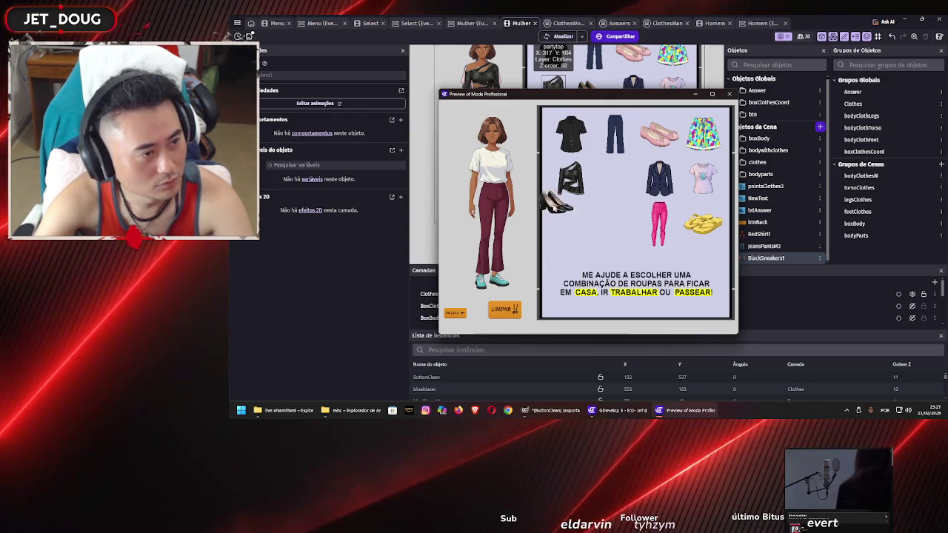
pyautogui.click(614, 178)
pyautogui.click(571, 189)
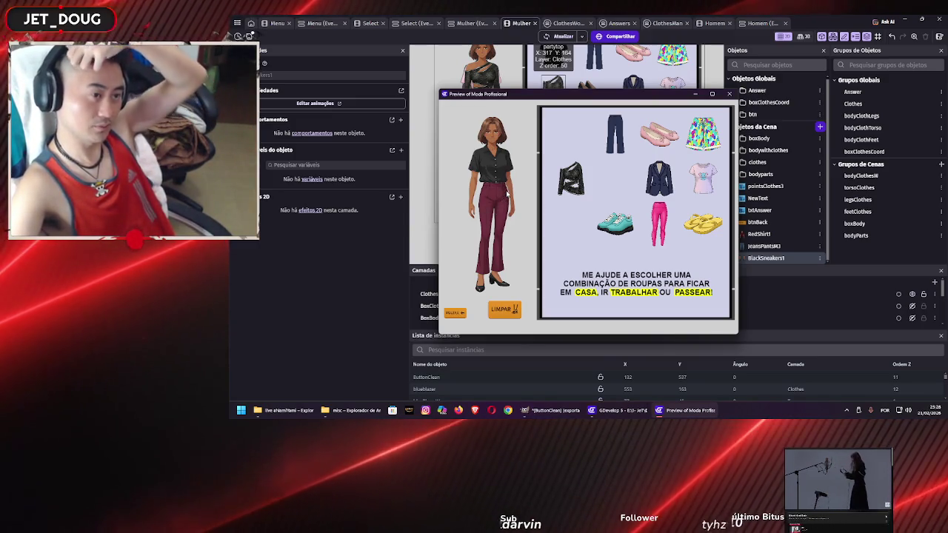
pyautogui.moveTo(603, 144)
pyautogui.mouseDown()
pyautogui.moveTo(574, 185)
pyautogui.moveTo(490, 234)
pyautogui.mouseUp()
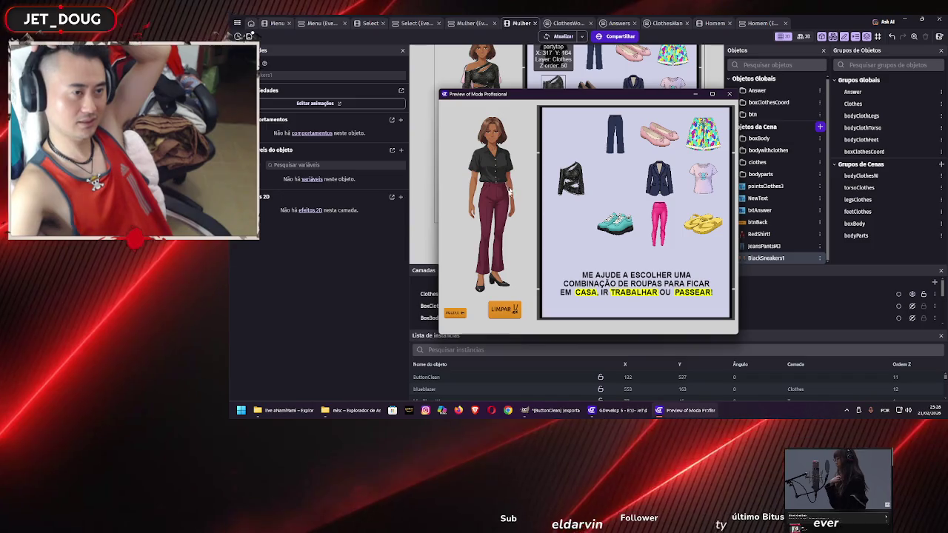
pyautogui.moveTo(571, 178); pyautogui.dragTo(495, 181)
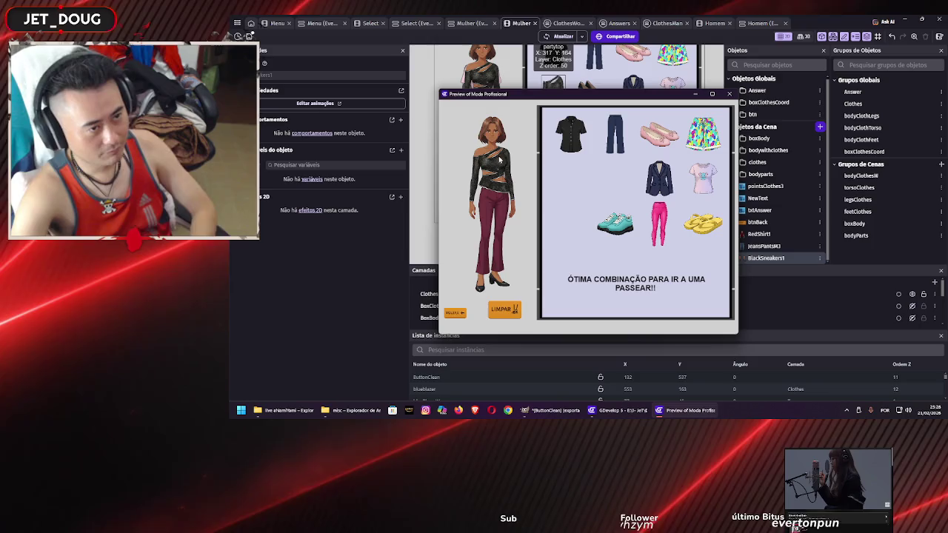
pyautogui.moveTo(562, 150); pyautogui.dragTo(494, 159)
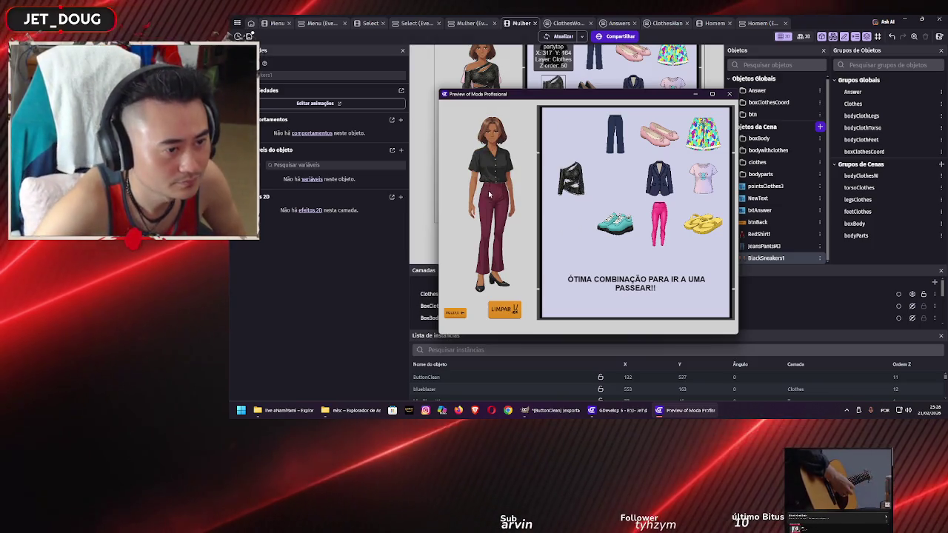
pyautogui.moveTo(571, 177); pyautogui.dragTo(494, 181)
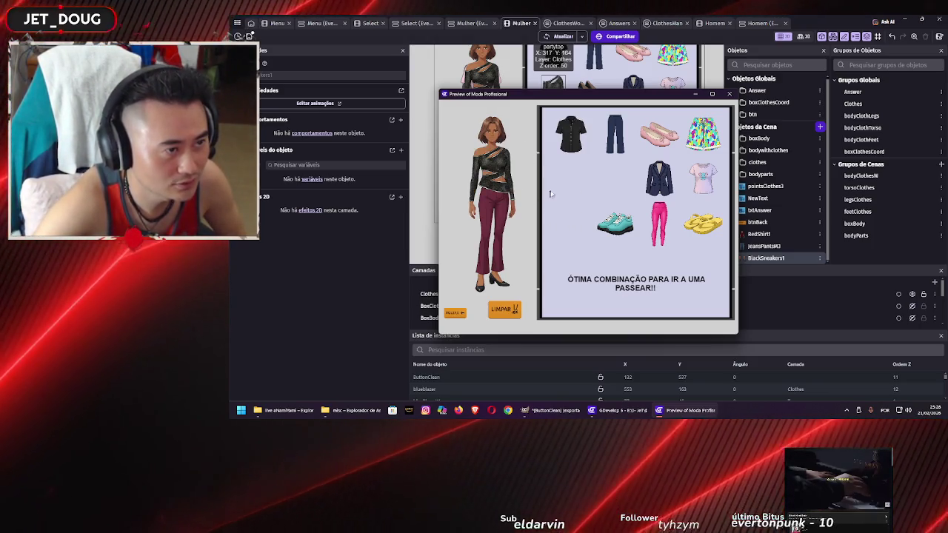
pyautogui.moveTo(570, 133); pyautogui.dragTo(495, 160)
pyautogui.moveTo(614, 133); pyautogui.dragTo(487, 232)
pyautogui.moveTo(614, 222)
pyautogui.mouseDown()
pyautogui.moveTo(527, 241)
pyautogui.moveTo(483, 285)
pyautogui.mouseUp()
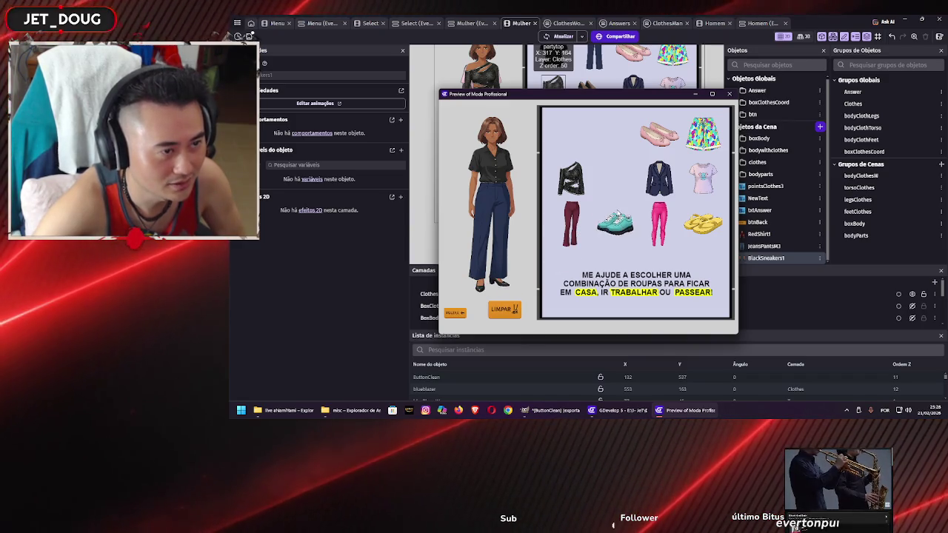
pyautogui.moveTo(500, 219); pyautogui.dragTo(501, 216)
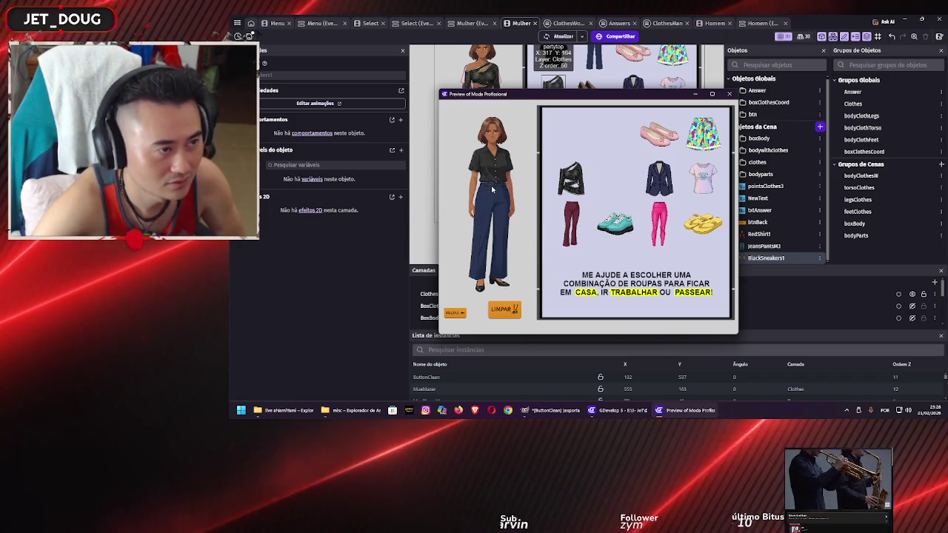
pyautogui.moveTo(659, 177)
pyautogui.mouseDown()
pyautogui.moveTo(479, 127)
pyautogui.moveTo(482, 137)
pyautogui.mouseUp()
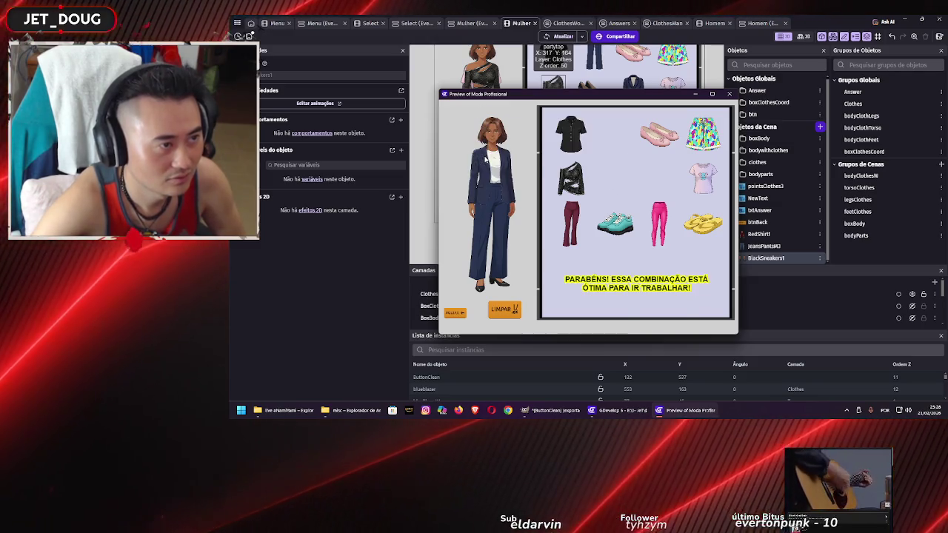
pyautogui.moveTo(569, 133)
pyautogui.mouseDown()
pyautogui.moveTo(520, 164)
pyautogui.moveTo(495, 163)
pyautogui.mouseUp()
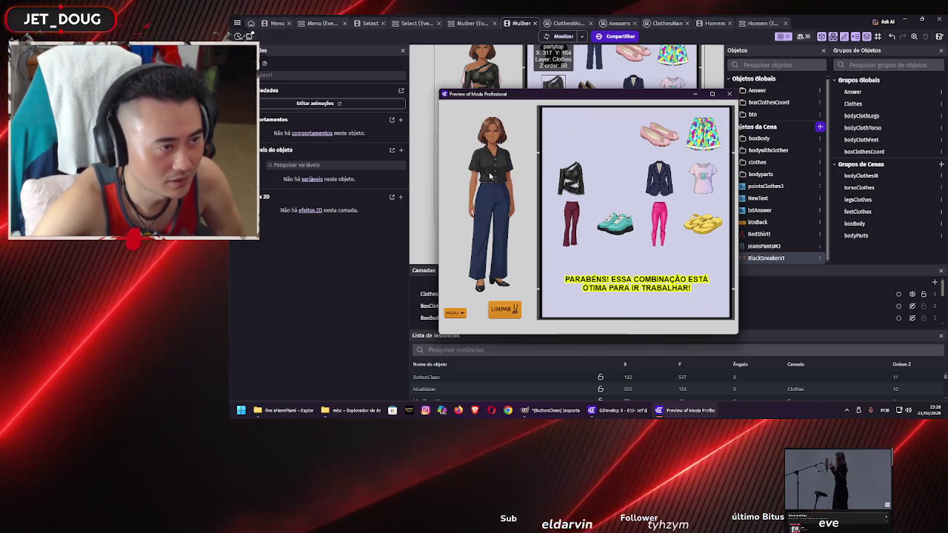
pyautogui.moveTo(570, 178); pyautogui.dragTo(491, 165)
pyautogui.click(730, 94)
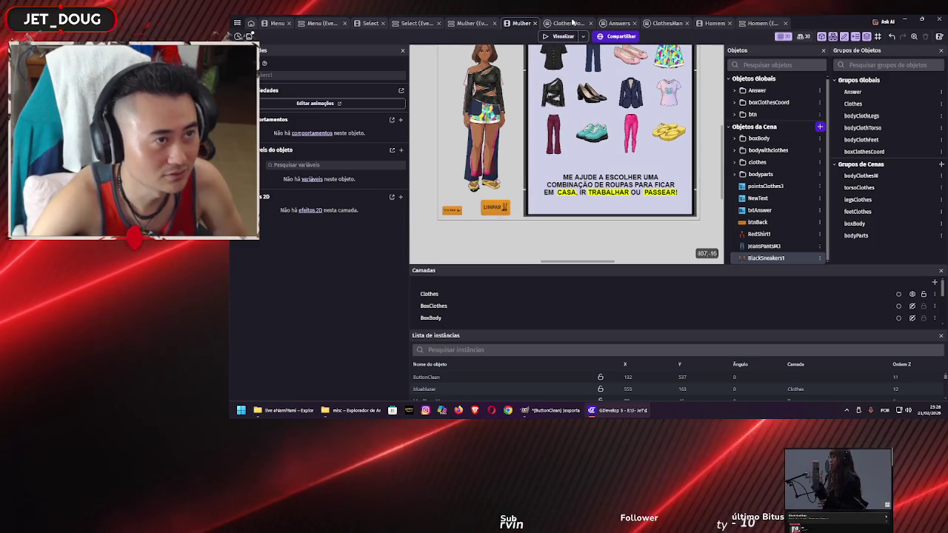
# Go to the Answers event sheet and scroll down to the MULHER exception events
pyautogui.click(619, 23)
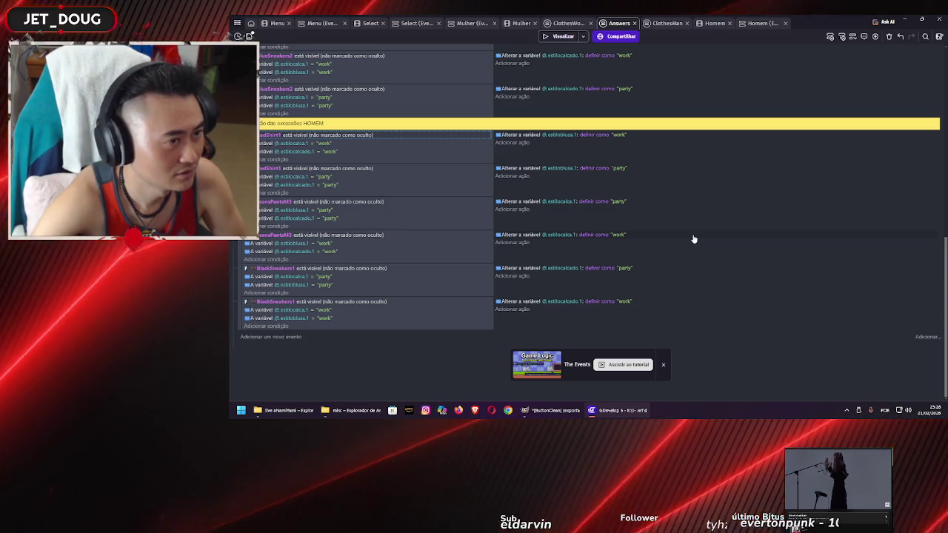
pyautogui.scroll(3, 694, 239)
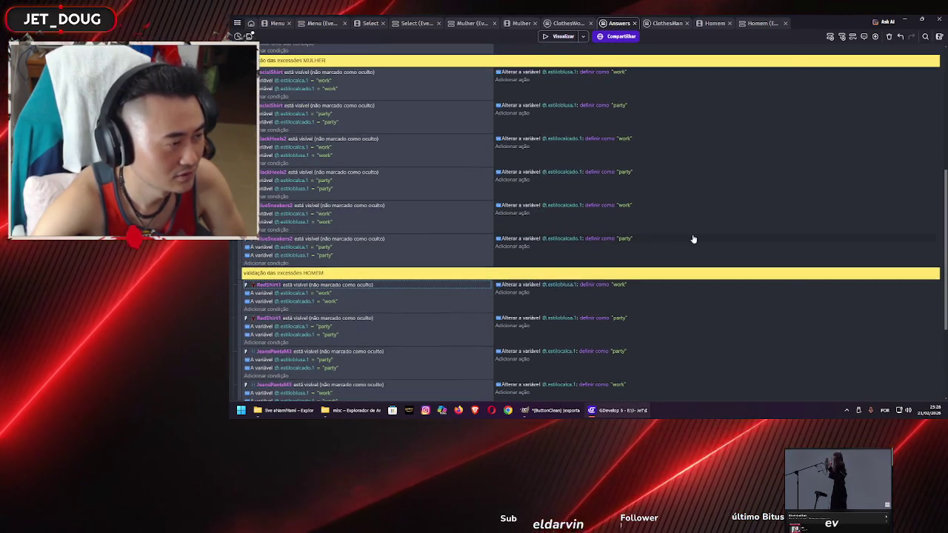
pyautogui.scroll(-3, 693, 239)
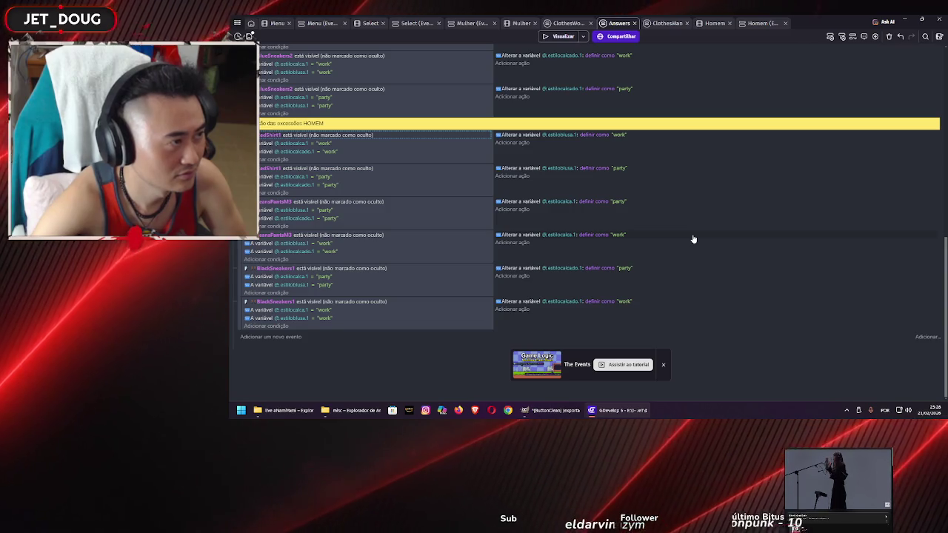
pyautogui.scroll(3, 692, 240)
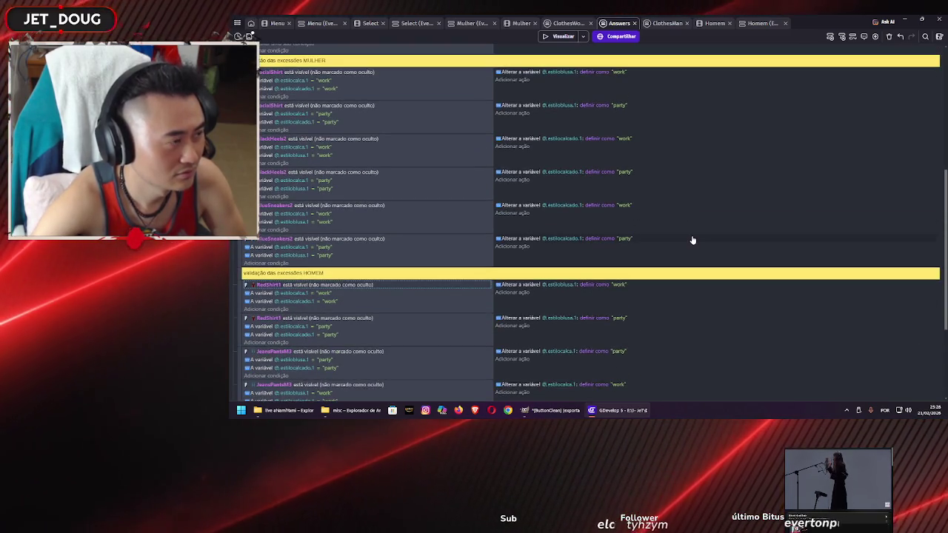
pyautogui.scroll(5, 692, 239)
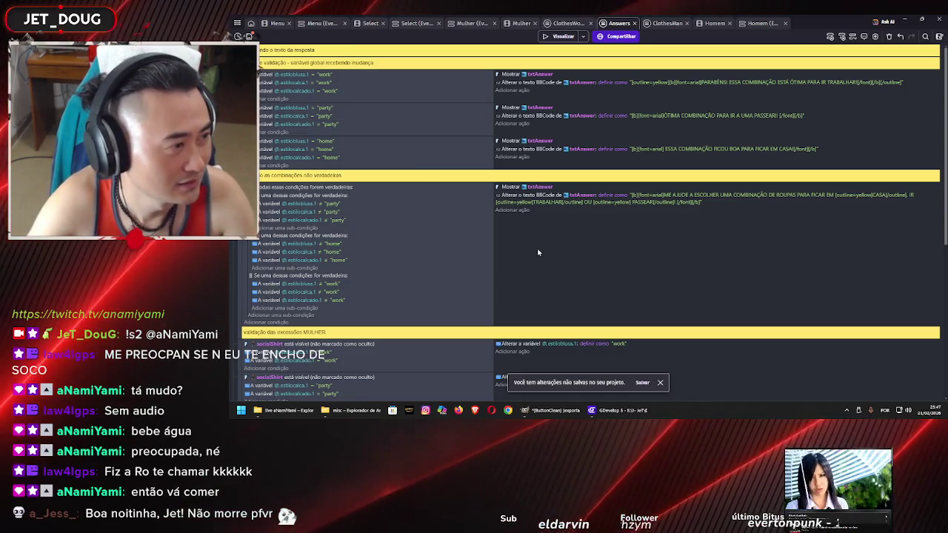
pyautogui.scroll(-2, 530, 239)
pyautogui.scroll(-2, 530, 237)
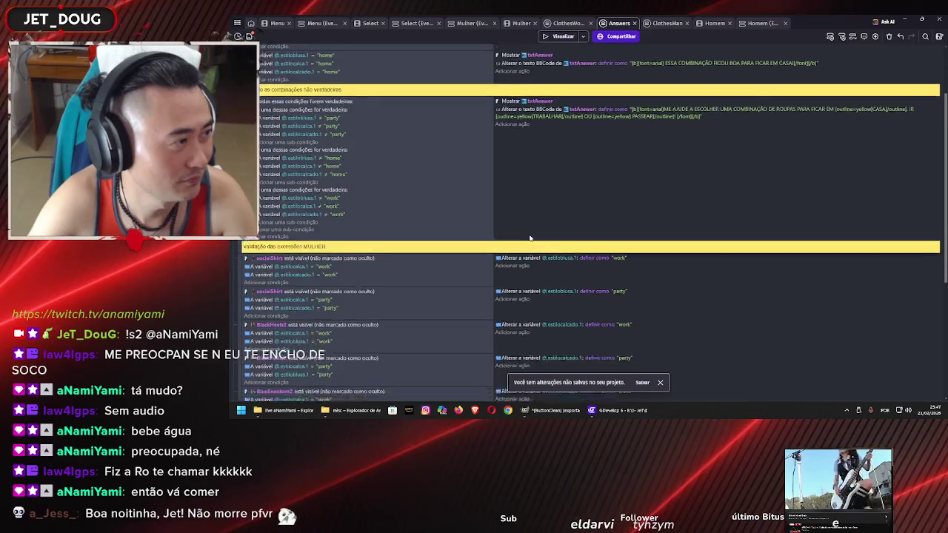
pyautogui.scroll(3, 538, 189)
pyautogui.scroll(-3, 538, 189)
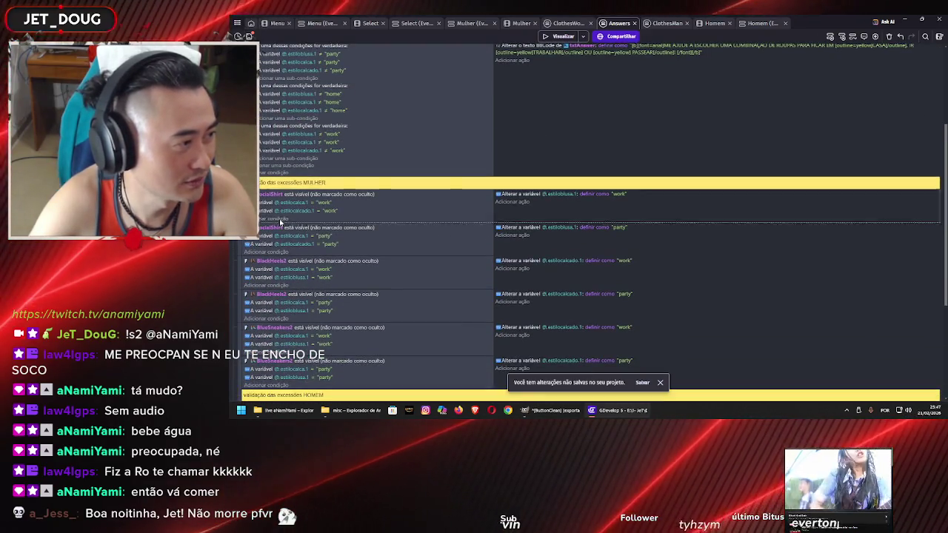
# Add a 'Scene exists' condition for the Mulher scene to the first MULHER exception event
pyautogui.click(280, 219)
pyautogui.click(403, 70)
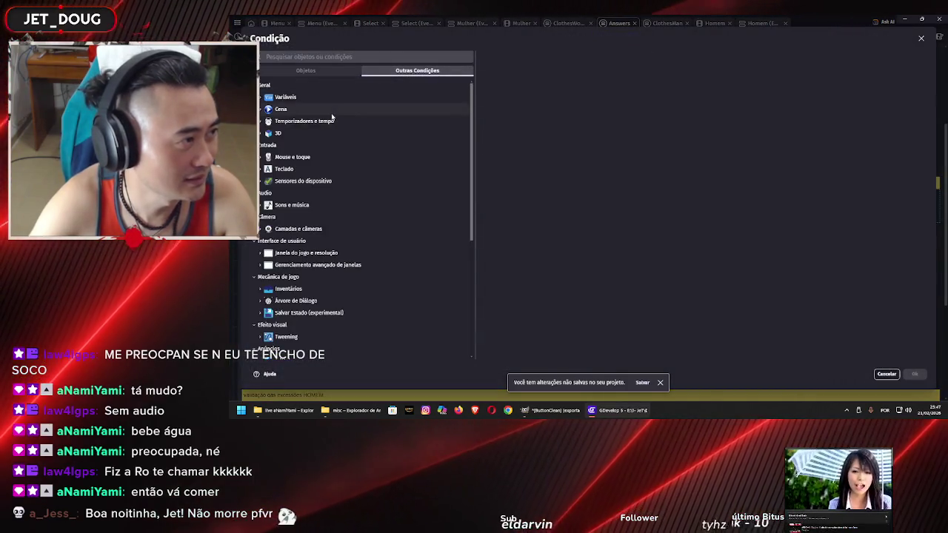
pyautogui.click(348, 109)
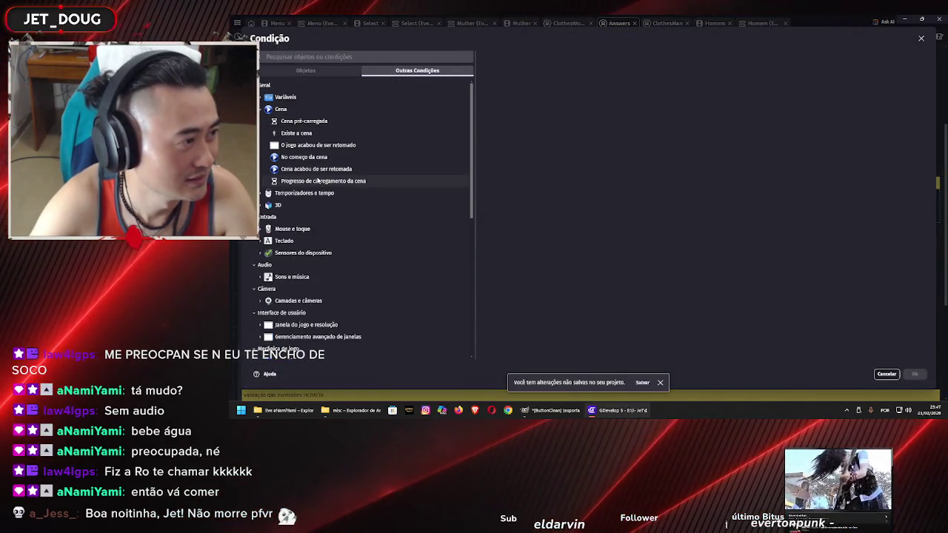
pyautogui.click(326, 136)
pyautogui.click(533, 83)
pyautogui.click(542, 106)
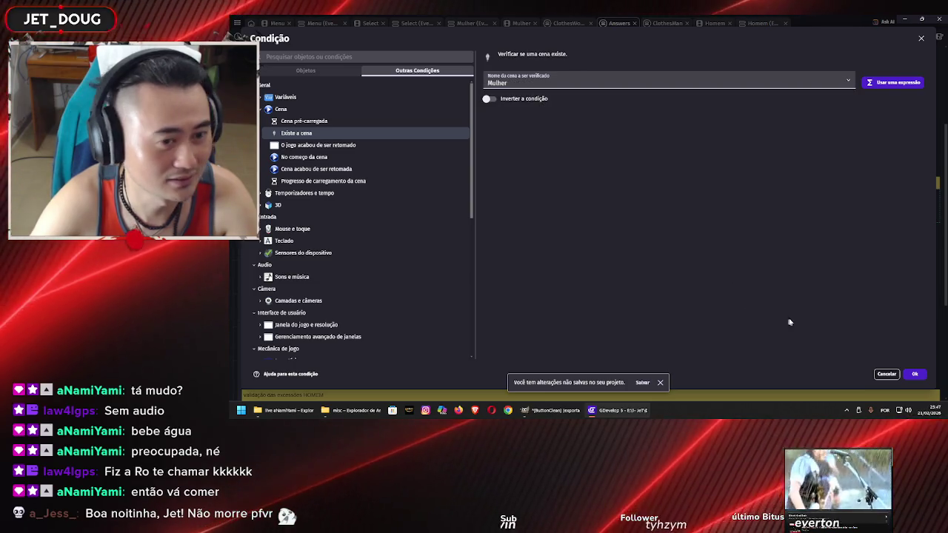
pyautogui.click(914, 373)
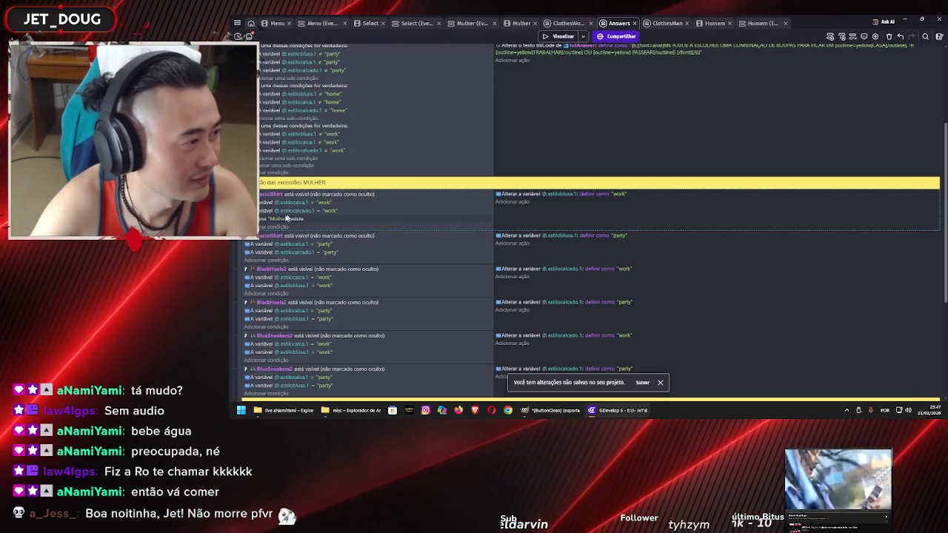
pyautogui.click(278, 220)
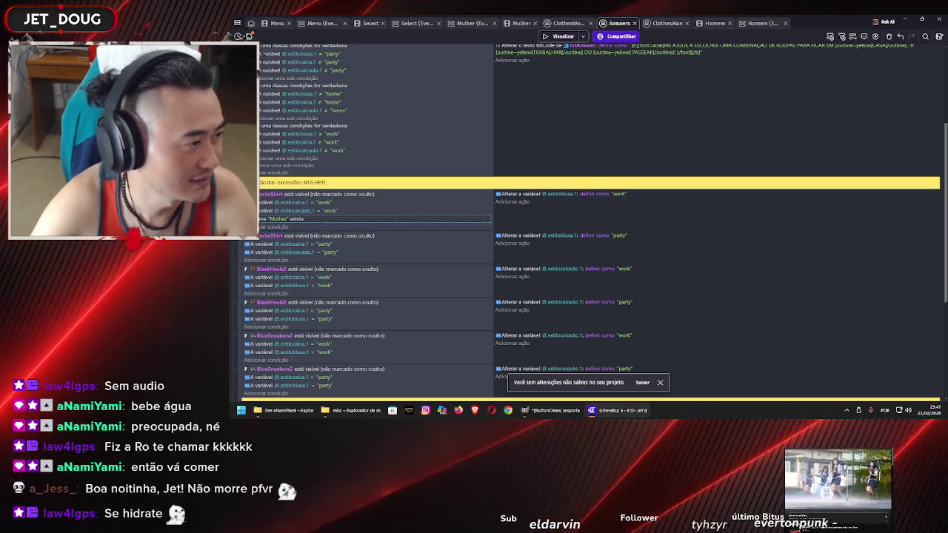
# Start another condition and compare the Scene preloaded, Scene exists and Game just resumed conditions
pyautogui.click(274, 227)
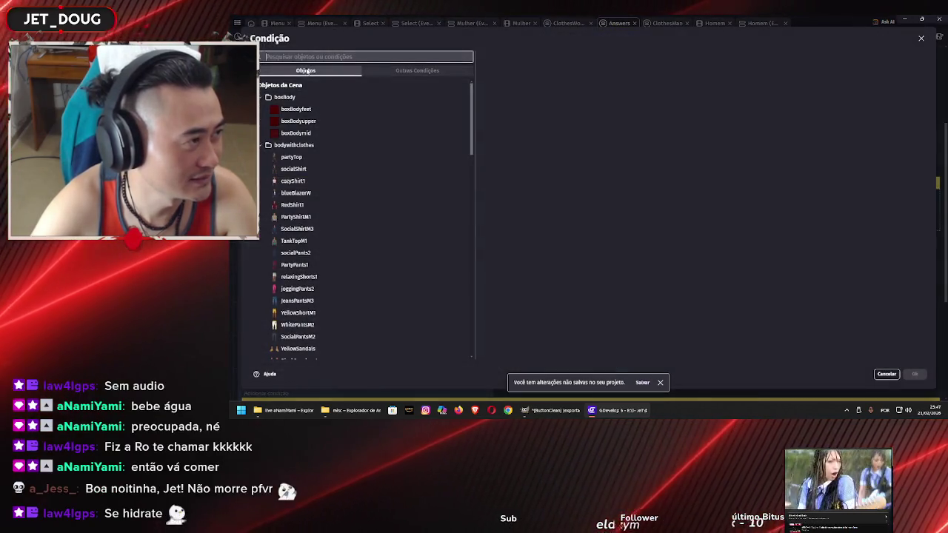
pyautogui.click(419, 71)
pyautogui.click(343, 110)
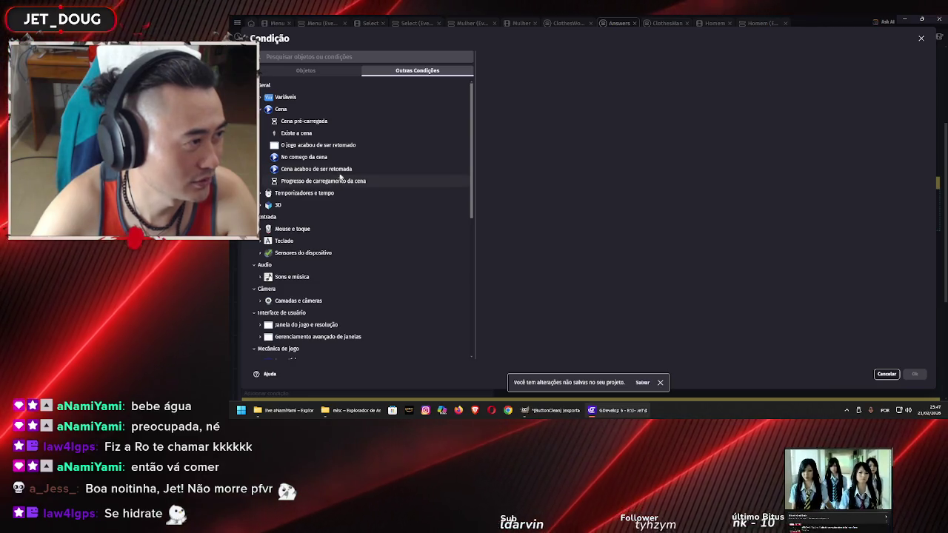
pyautogui.click(331, 124)
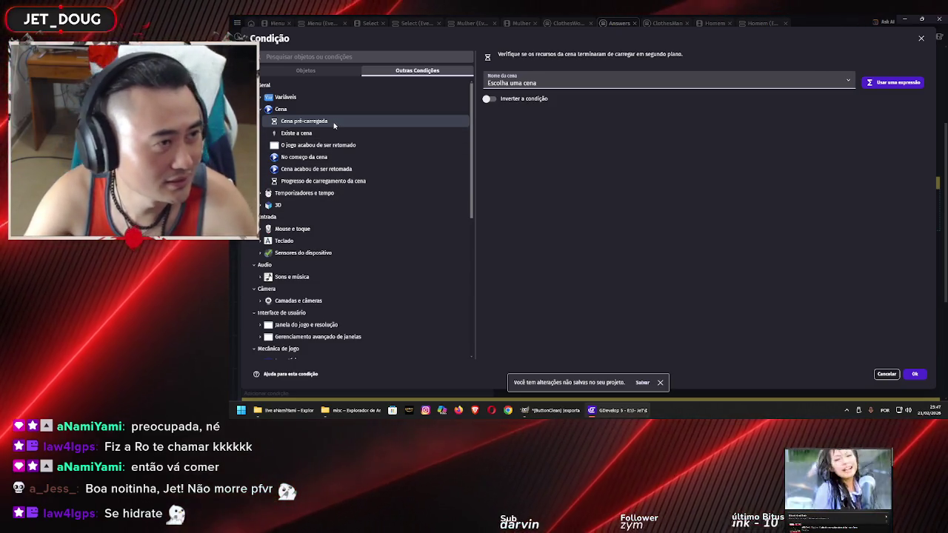
pyautogui.click(341, 135)
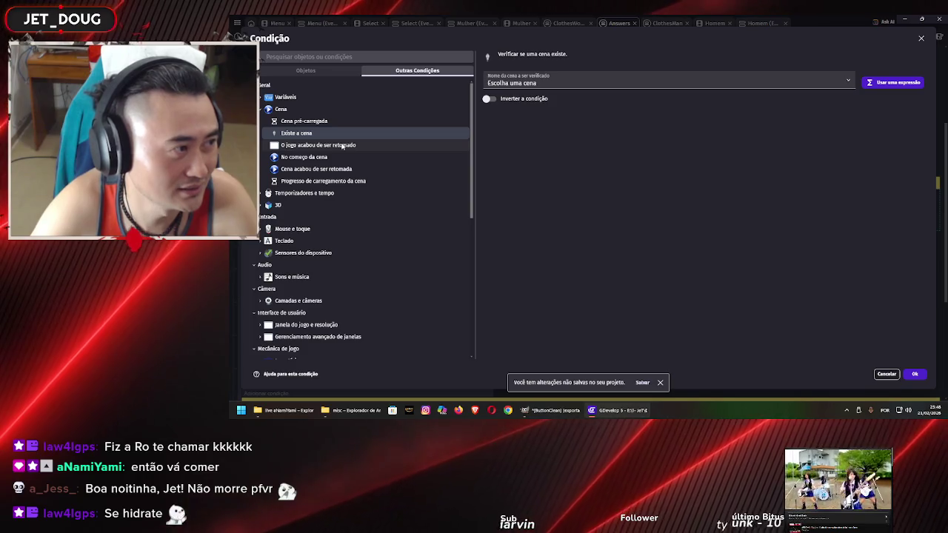
pyautogui.click(342, 145)
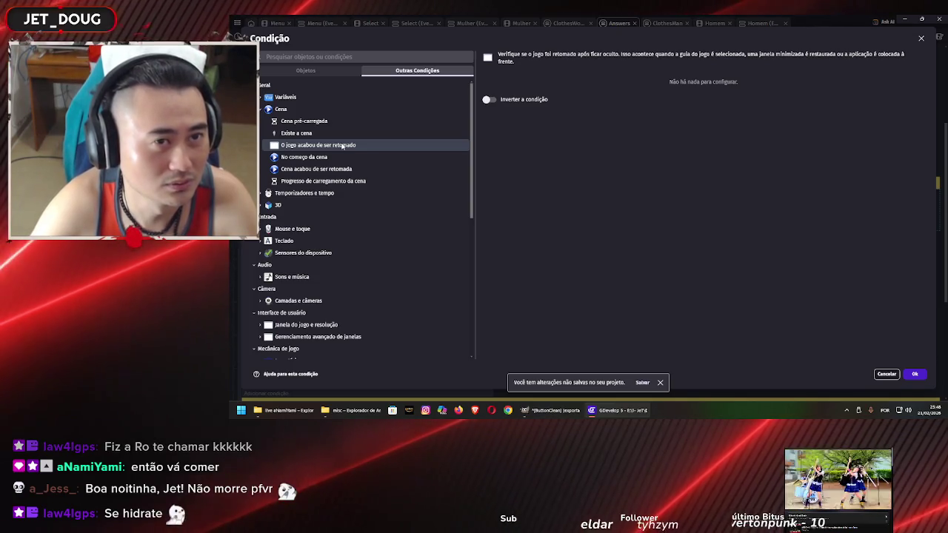
# Check At scene start and Scene just resumed, then select Scene loading progress
pyautogui.click(345, 157)
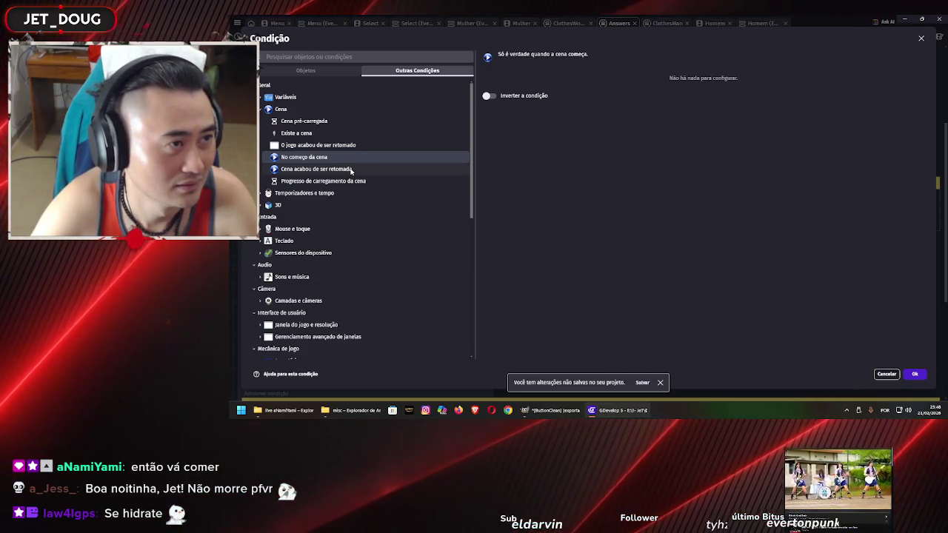
pyautogui.click(351, 170)
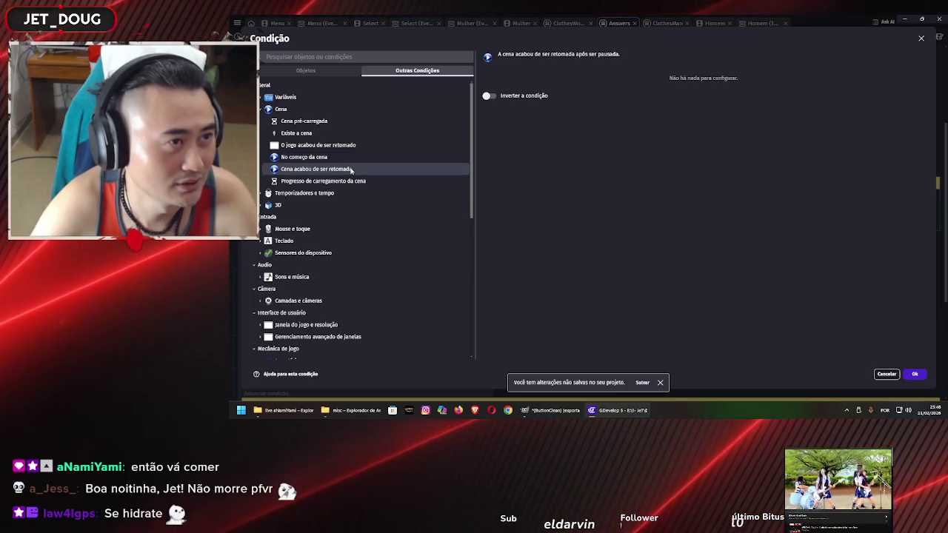
pyautogui.click(361, 183)
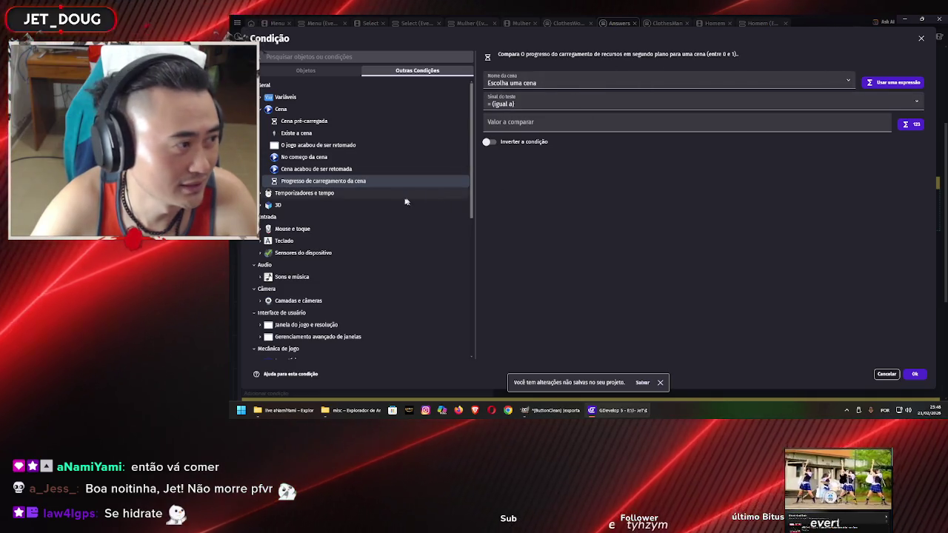
pyautogui.scroll(-5, 373, 203)
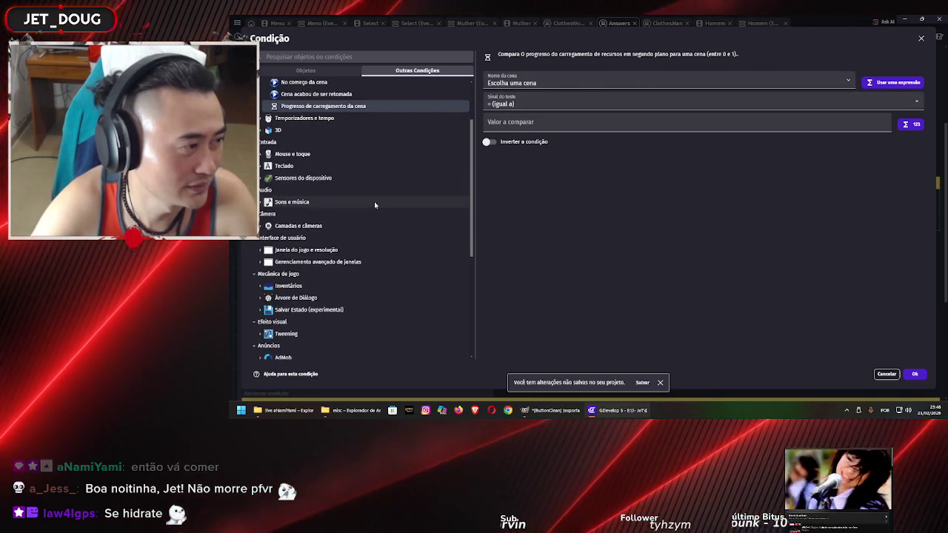
pyautogui.scroll(5, 374, 201)
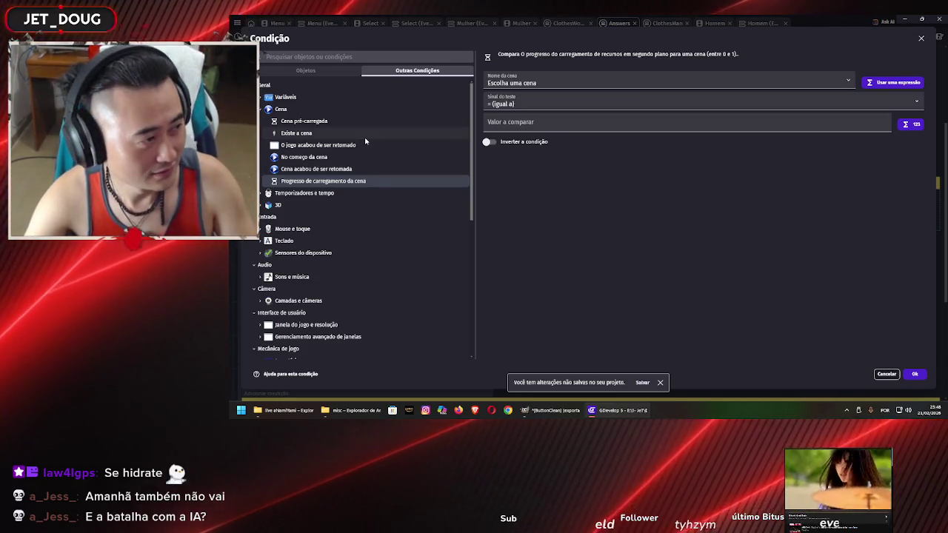
pyautogui.scroll(-5, 365, 141)
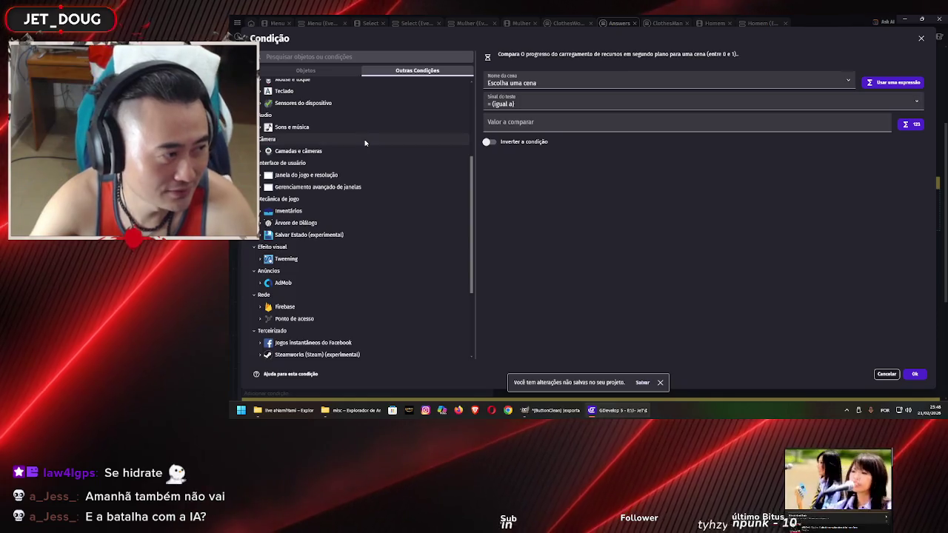
pyautogui.scroll(-3, 365, 143)
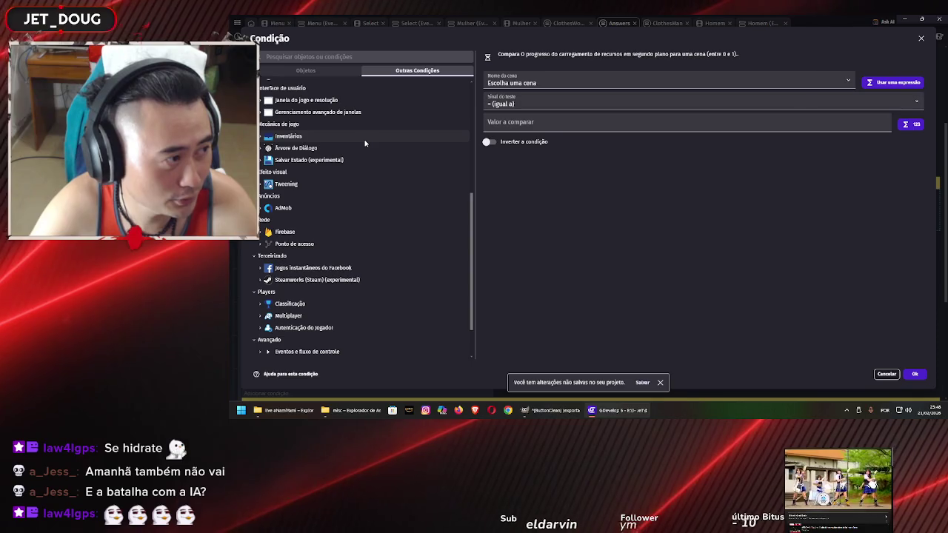
pyautogui.scroll(-2, 365, 143)
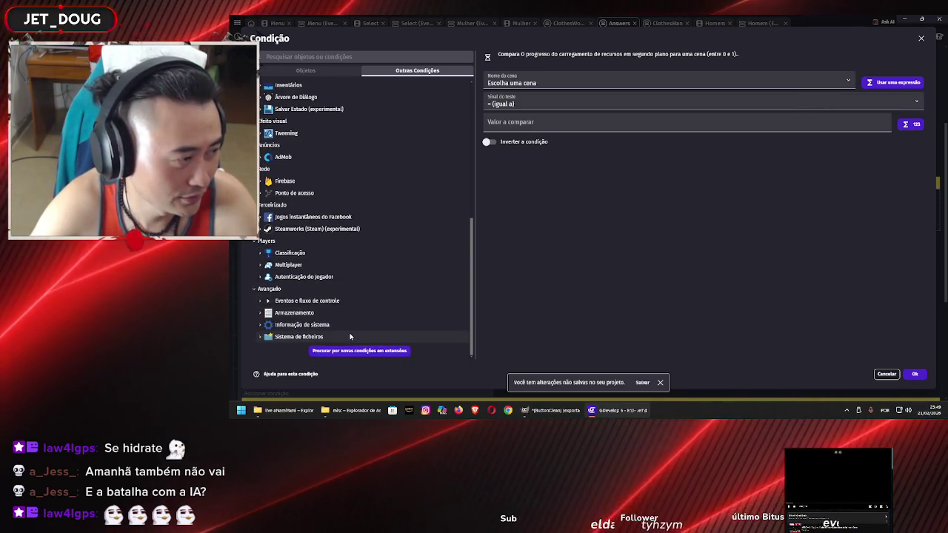
pyautogui.scroll(2, 351, 337)
pyautogui.scroll(10, 350, 337)
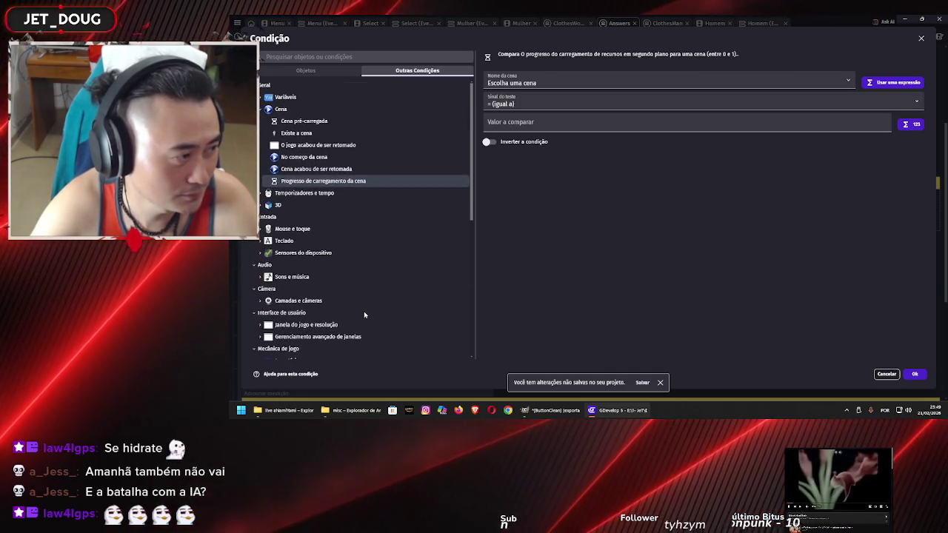
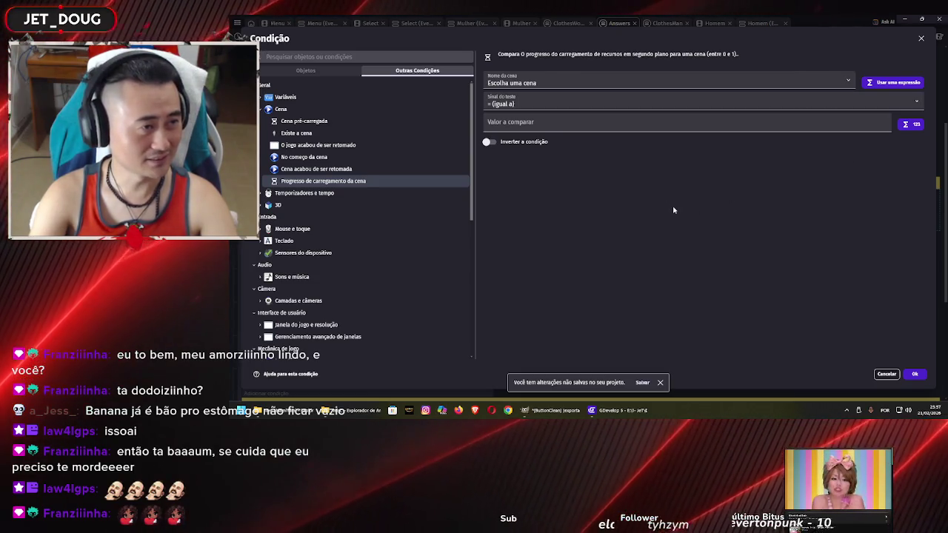
# Add a 'scene Mulher exists' condition to the socialShirt work event and delete the duplicate
pyautogui.scroll(-10, 321, 193)
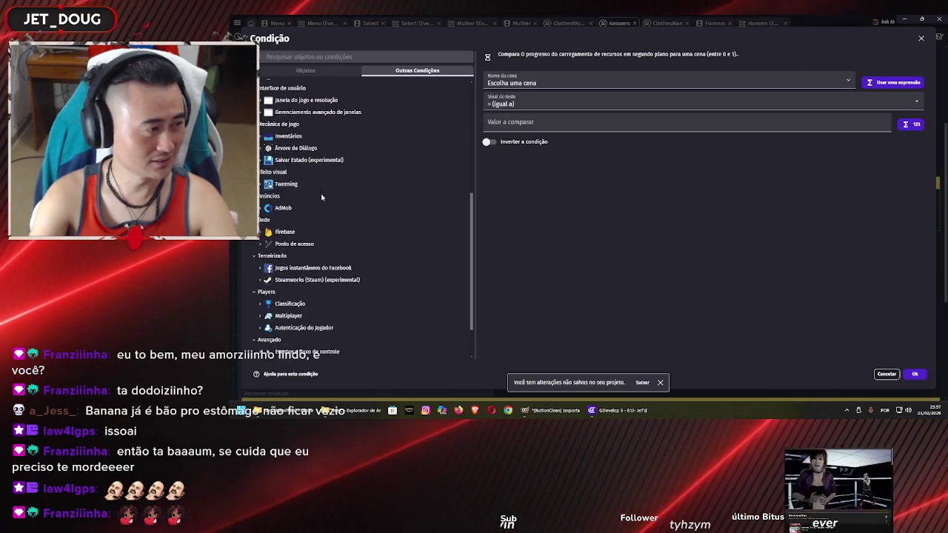
pyautogui.scroll(10, 320, 194)
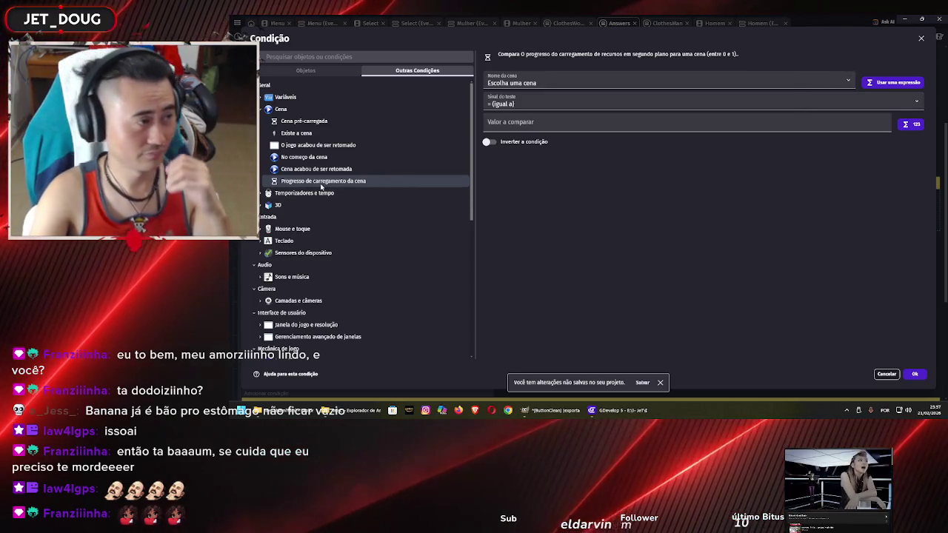
pyautogui.click(351, 133)
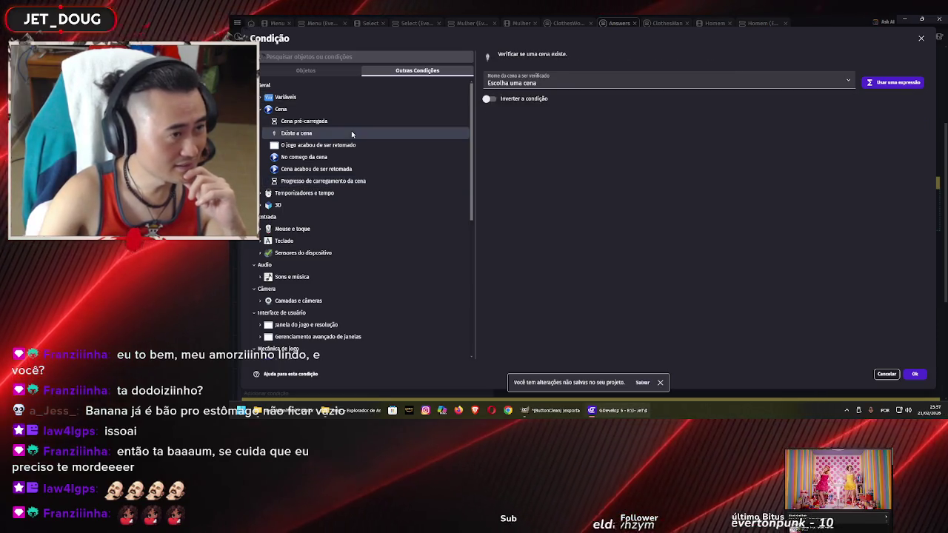
pyautogui.click(525, 83)
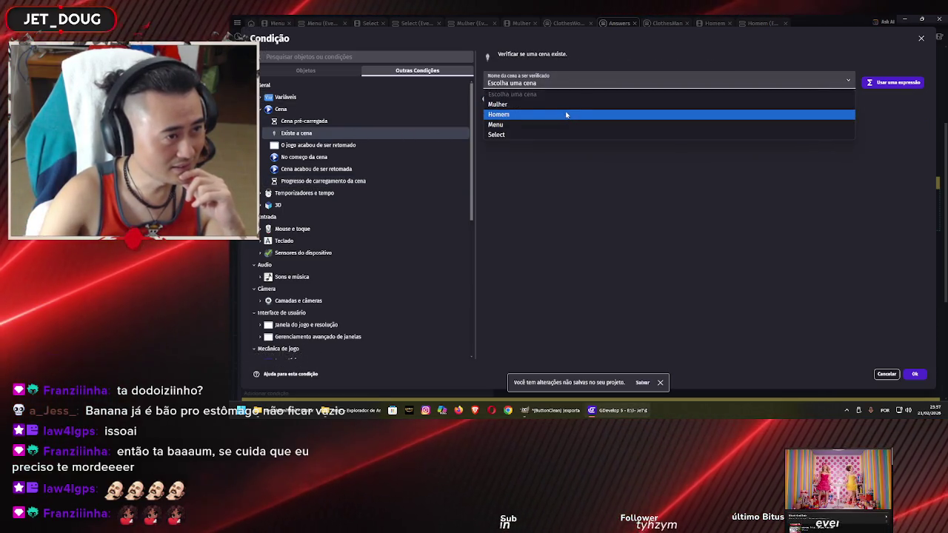
pyautogui.press('Escape')
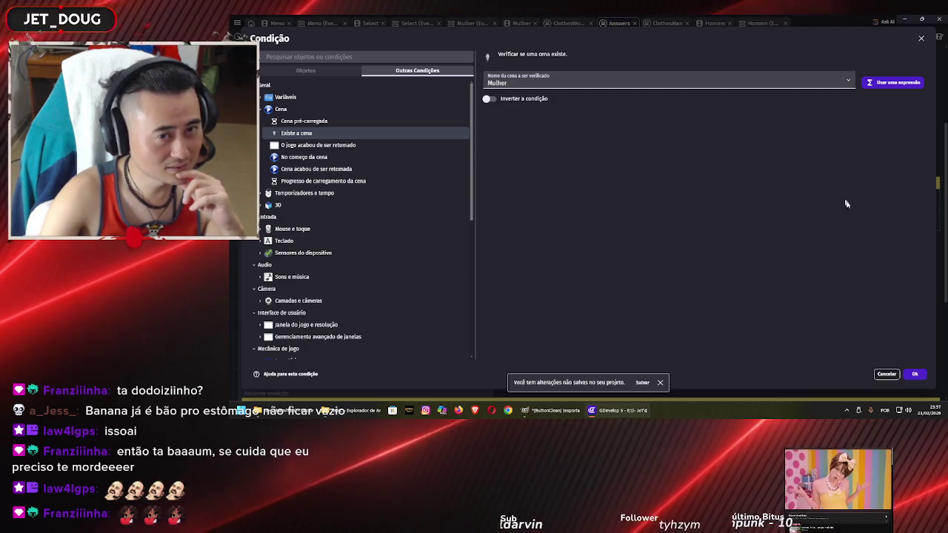
pyautogui.click(914, 374)
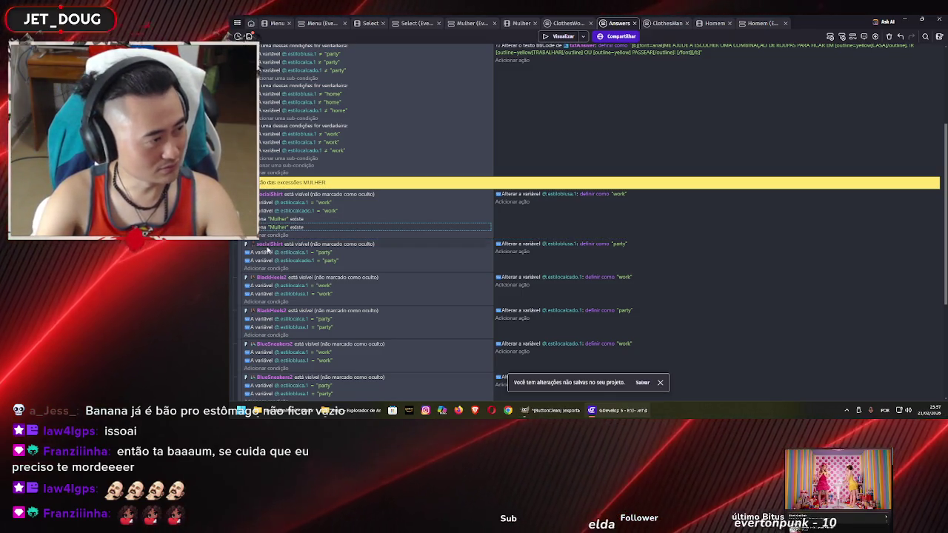
pyautogui.press('Delete')
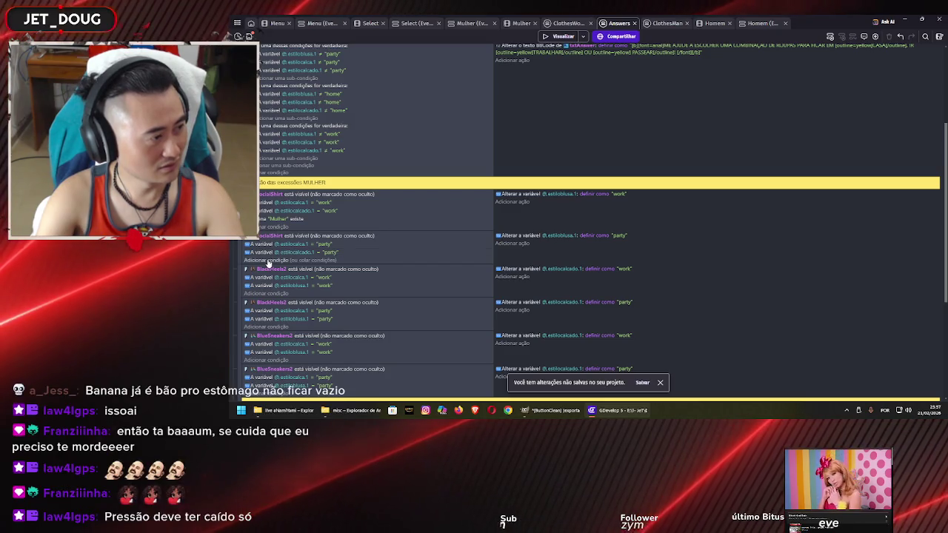
# Paste the Mulher exists condition into the socialShirt party event
pyautogui.click(268, 260)
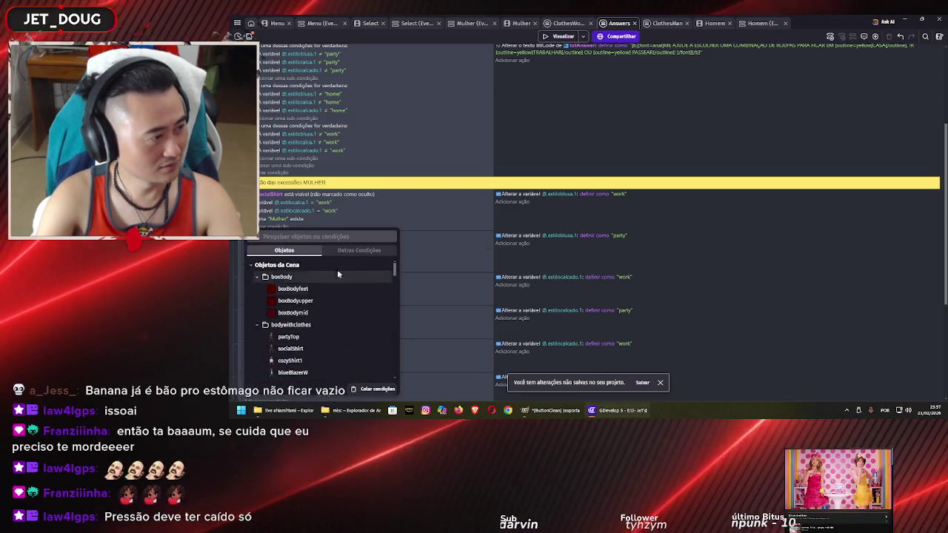
pyautogui.click(378, 389)
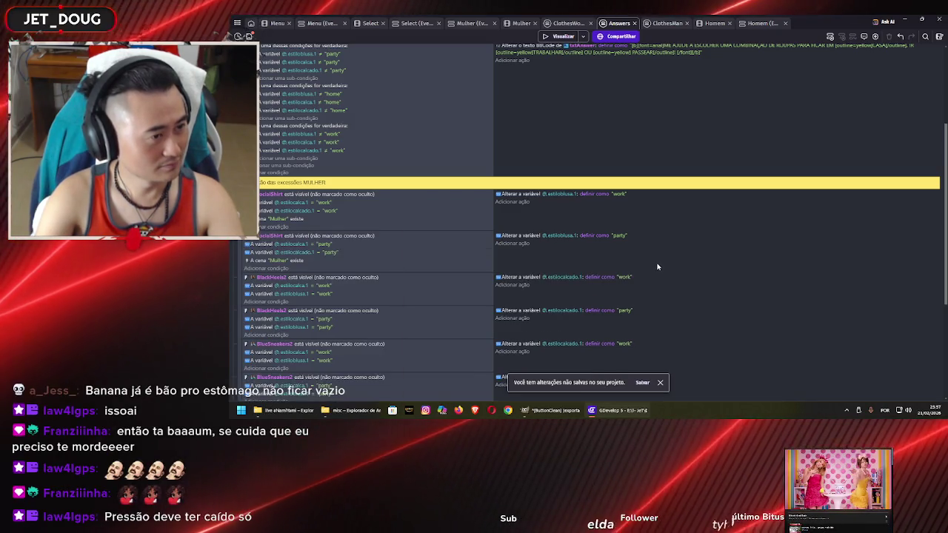
pyautogui.click(257, 261)
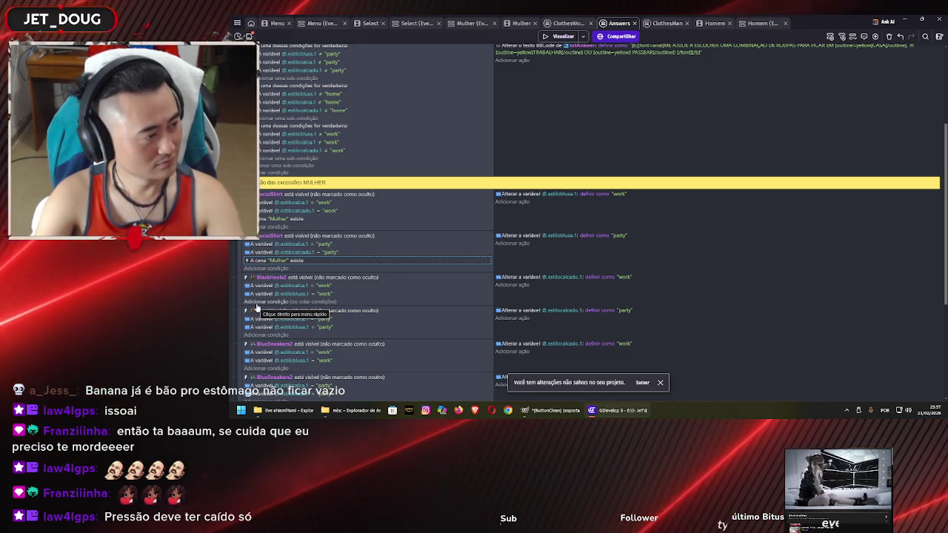
pyautogui.scroll(-3, 269, 294)
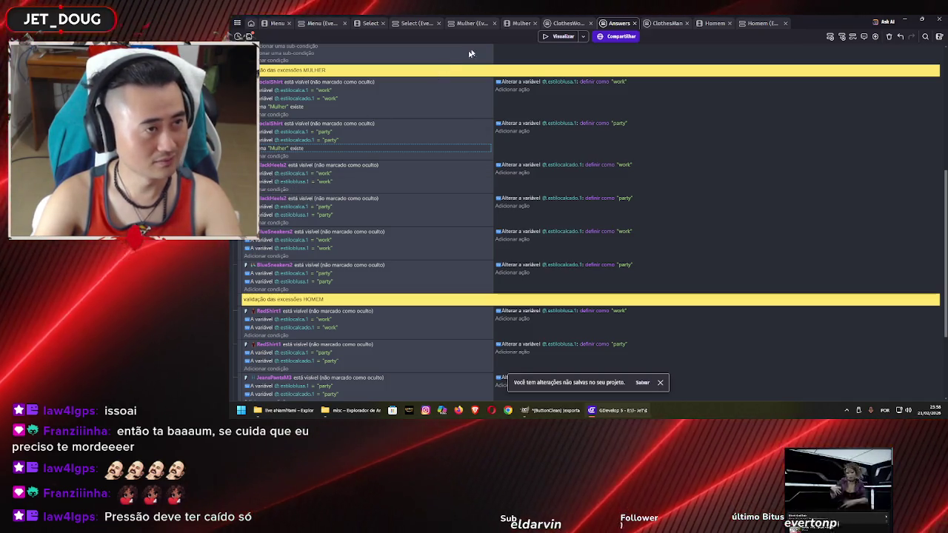
# Inspect the Mulher scene's character and clothes board, then return to the Answers event sheet
pyautogui.click(519, 23)
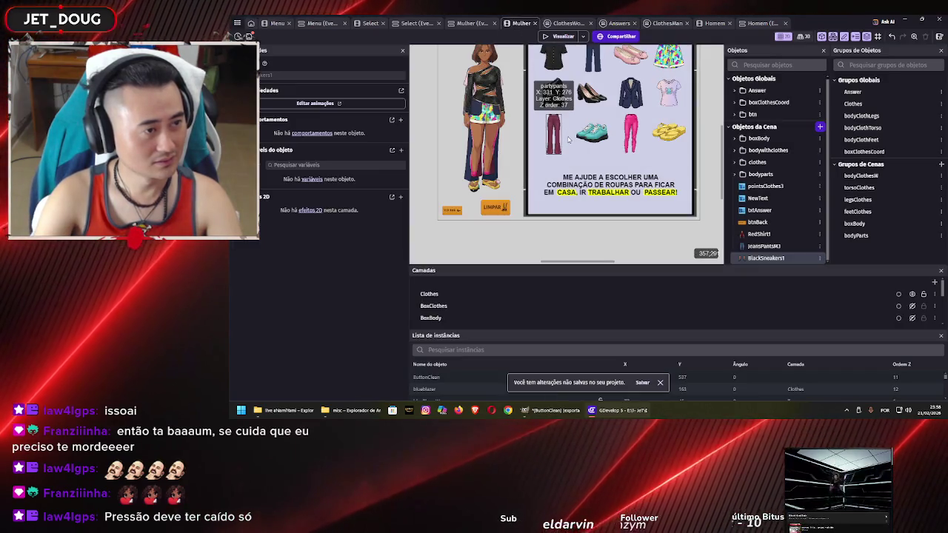
pyautogui.scroll(2, 510, 143)
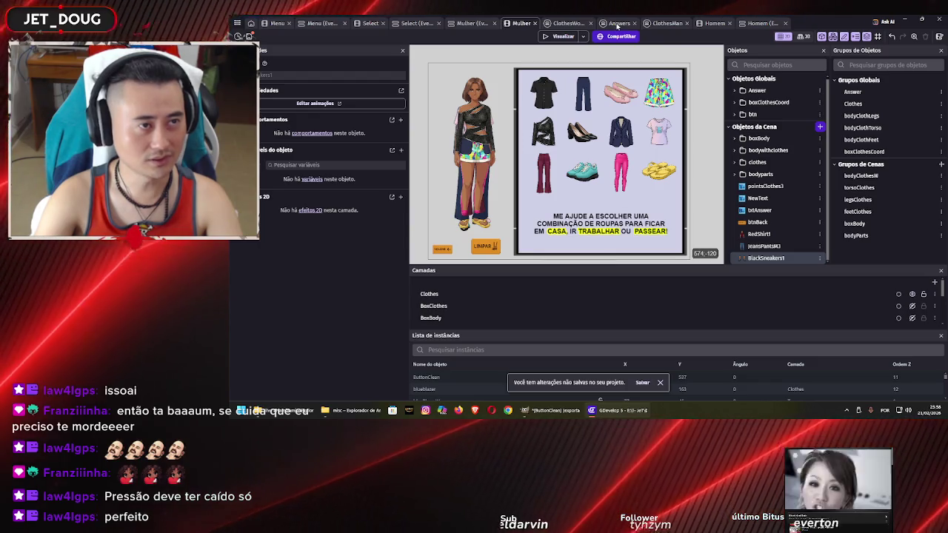
pyautogui.click(617, 23)
pyautogui.click(261, 156)
pyautogui.scroll(-5, 321, 171)
pyautogui.press('Escape')
pyautogui.click(521, 23)
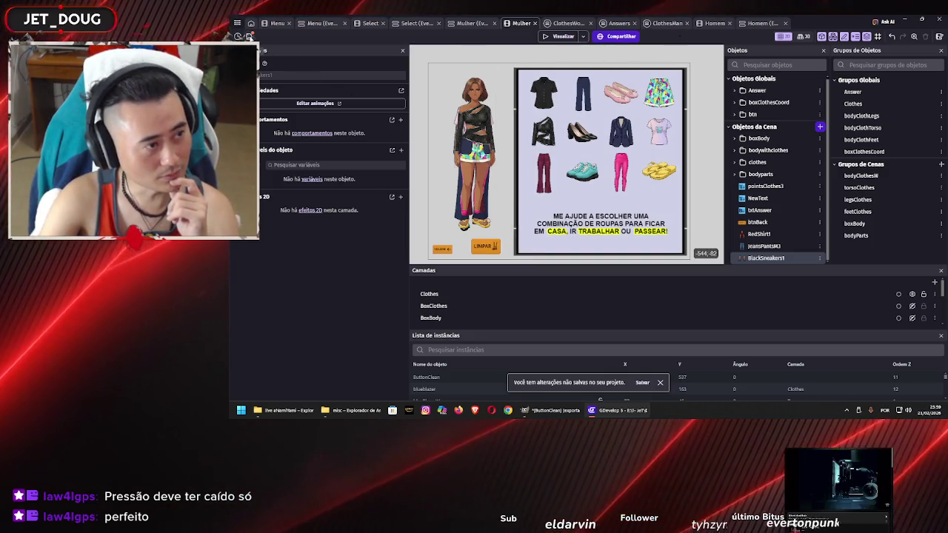
pyautogui.click(620, 24)
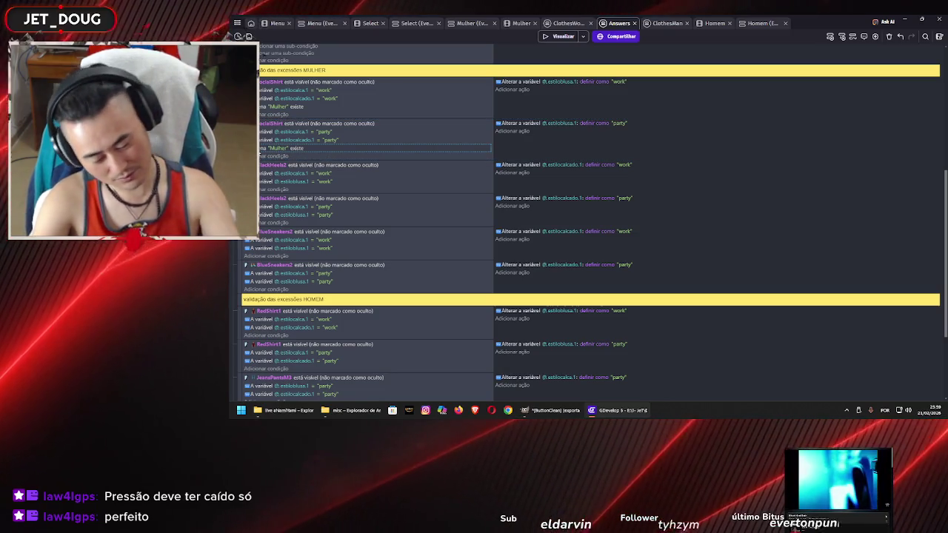
# Paste the Mulher exists condition into the BlackHeels2 work and party events
pyautogui.click(265, 189)
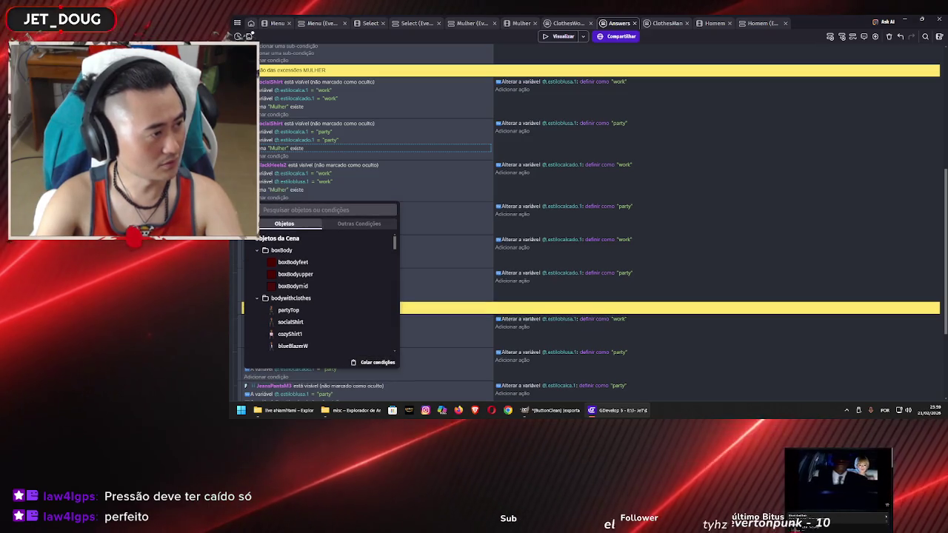
pyautogui.press('Escape')
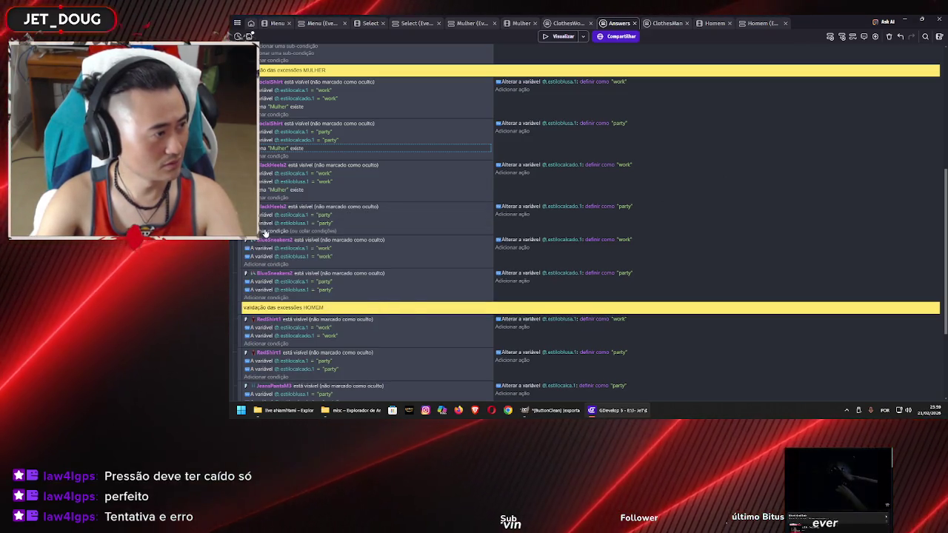
pyautogui.click(266, 229)
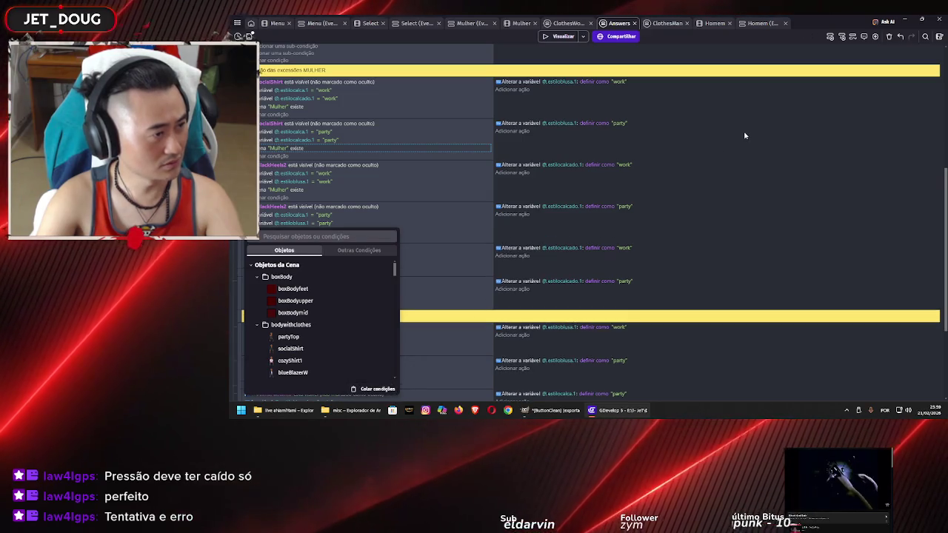
pyautogui.press('Escape')
# Paste the Mulher exists condition into the BlueSneakers2 work and party events
pyautogui.click(285, 274)
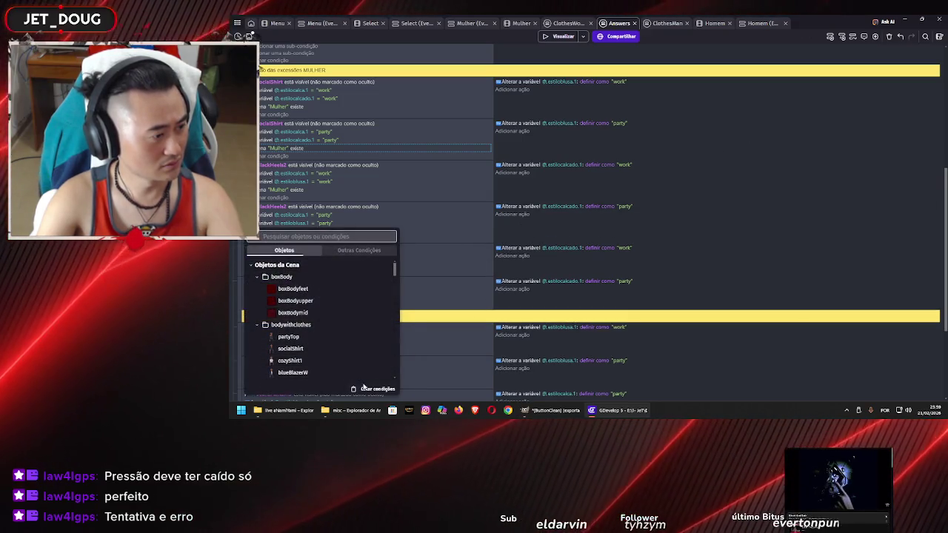
pyautogui.click(733, 198)
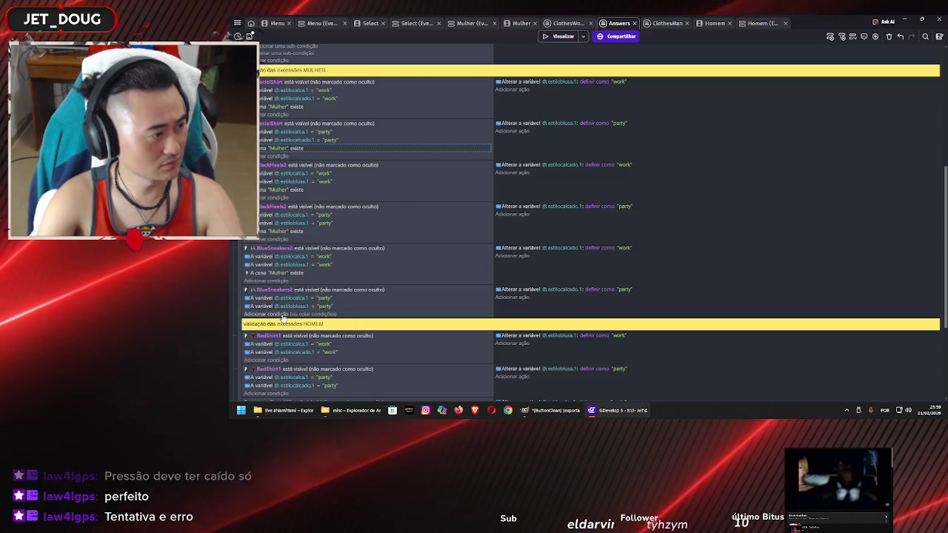
pyautogui.click(270, 231)
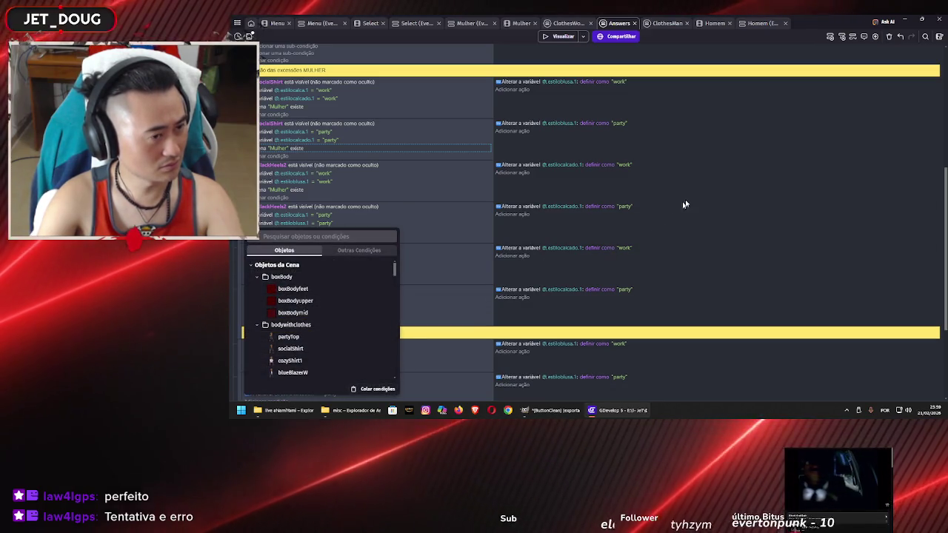
pyautogui.click(704, 184)
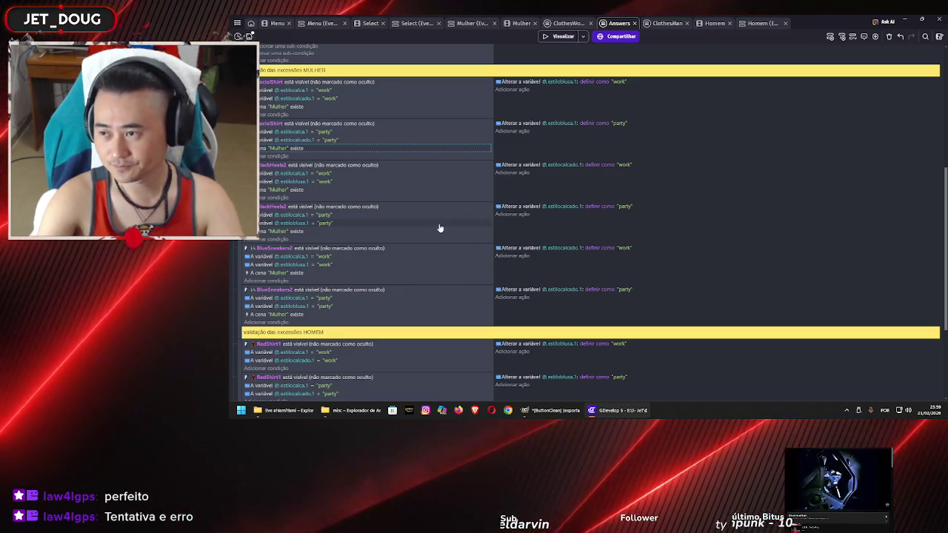
pyautogui.scroll(-4, 422, 225)
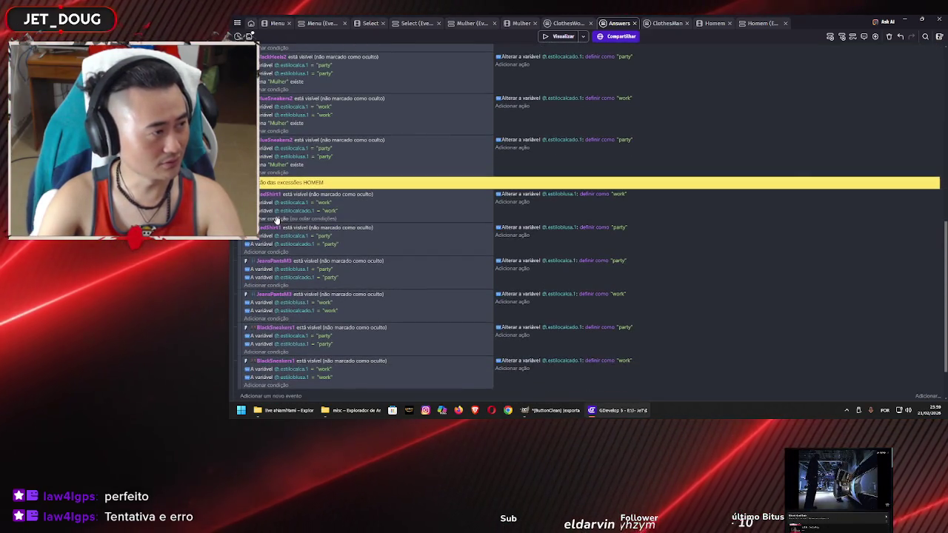
pyautogui.click(276, 219)
# Add a 'scene Homem exists' condition to the RedShirt1 work event
pyautogui.click(384, 71)
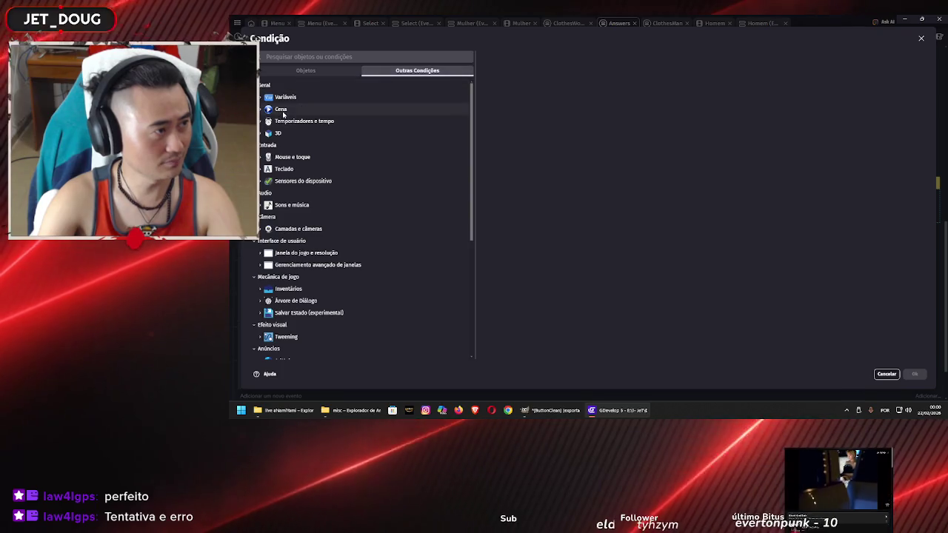
pyautogui.click(274, 109)
pyautogui.click(290, 134)
pyautogui.click(533, 82)
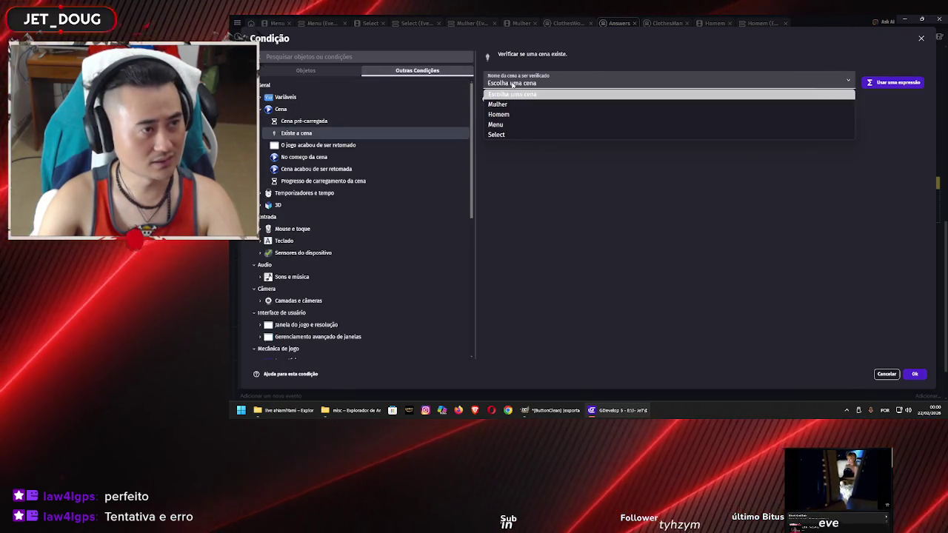
pyautogui.click(518, 114)
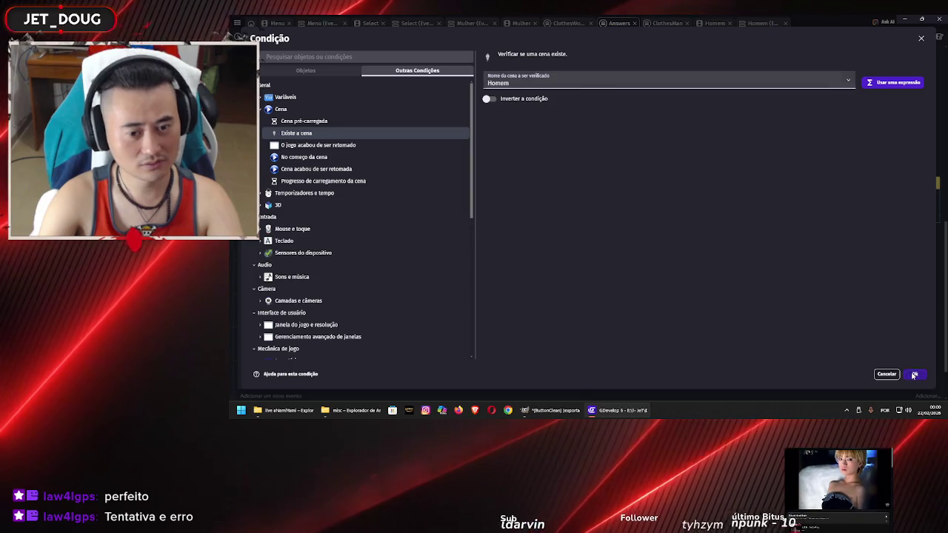
pyautogui.click(914, 374)
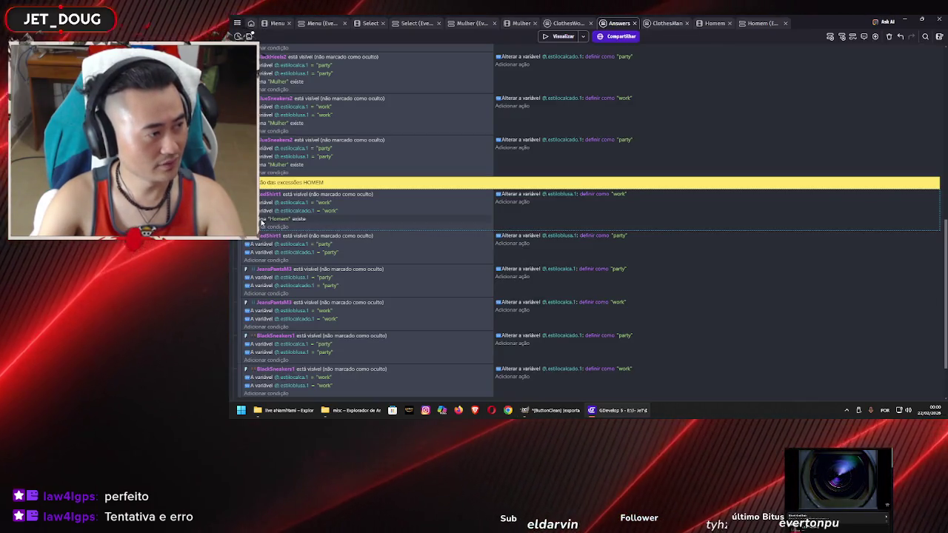
# Paste the Homem exists condition into the RedShirt1 party and JeansPantsM3 events
pyautogui.click(263, 219)
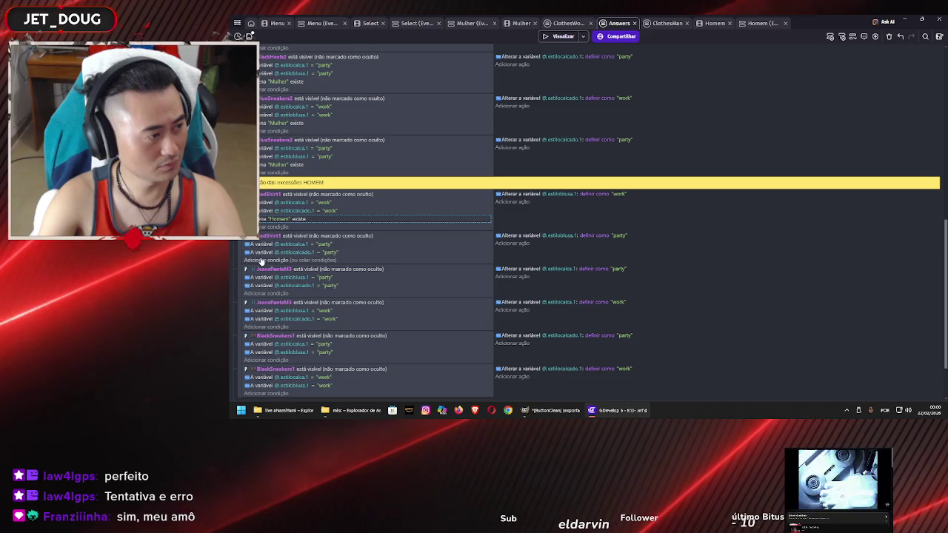
pyautogui.click(261, 260)
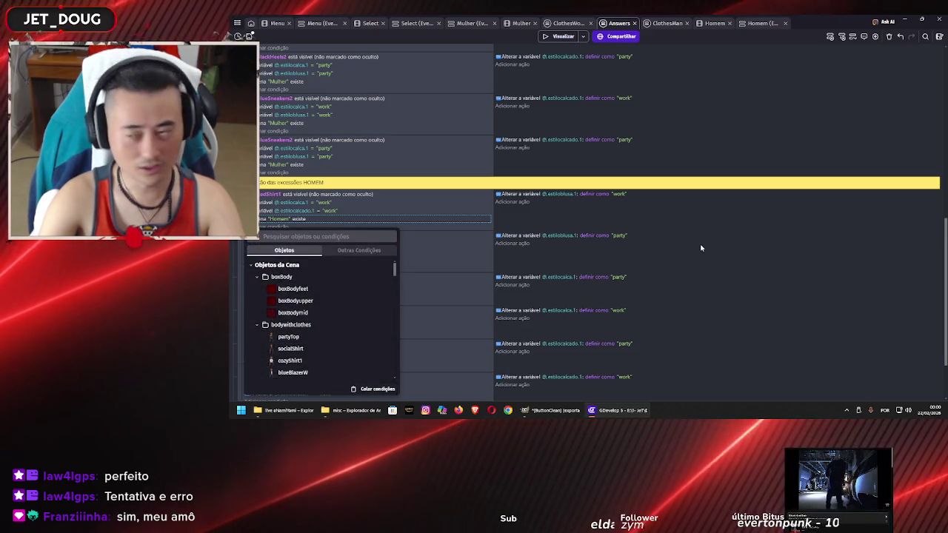
pyautogui.click(701, 248)
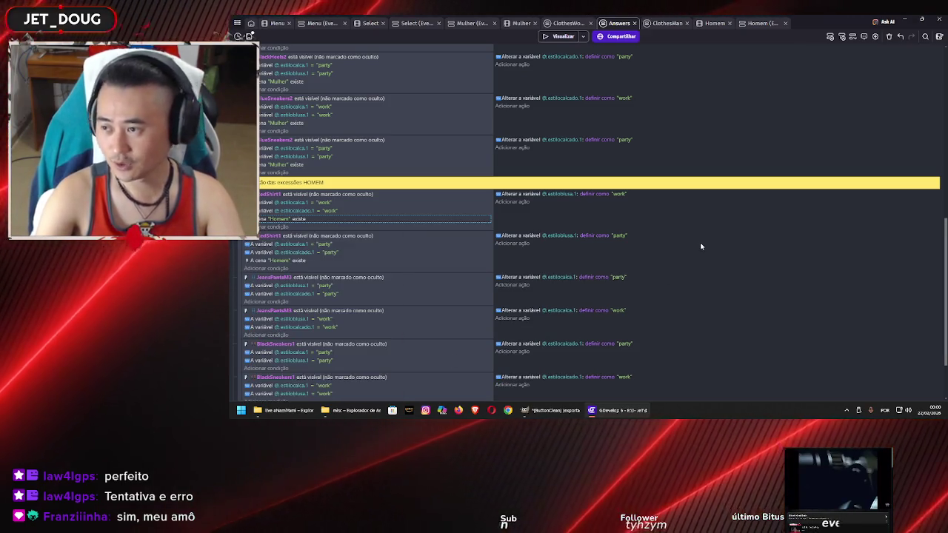
pyautogui.click(262, 302)
pyautogui.click(360, 342)
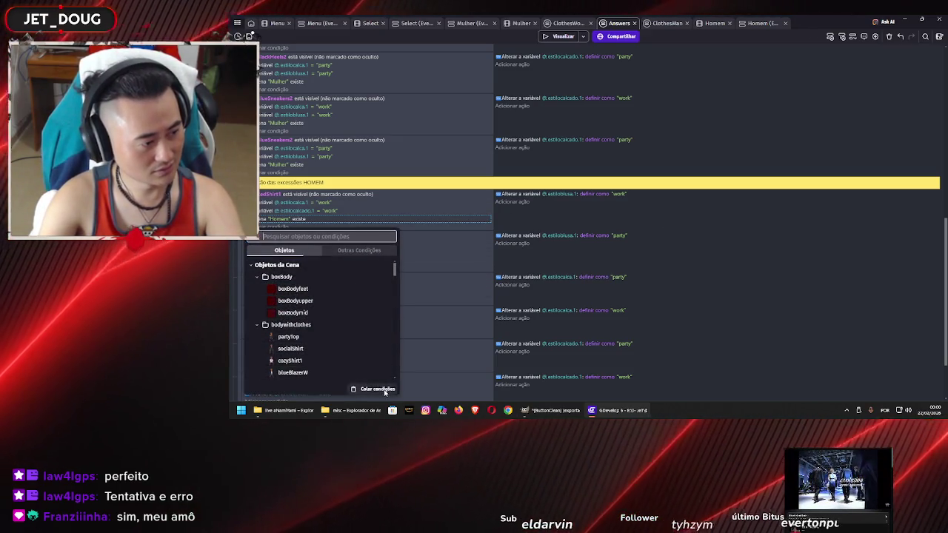
pyautogui.click(363, 387)
# Paste the Homem exists condition into both BlackSneakers1 events, then save and launch a preview
pyautogui.scroll(-3, 352, 270)
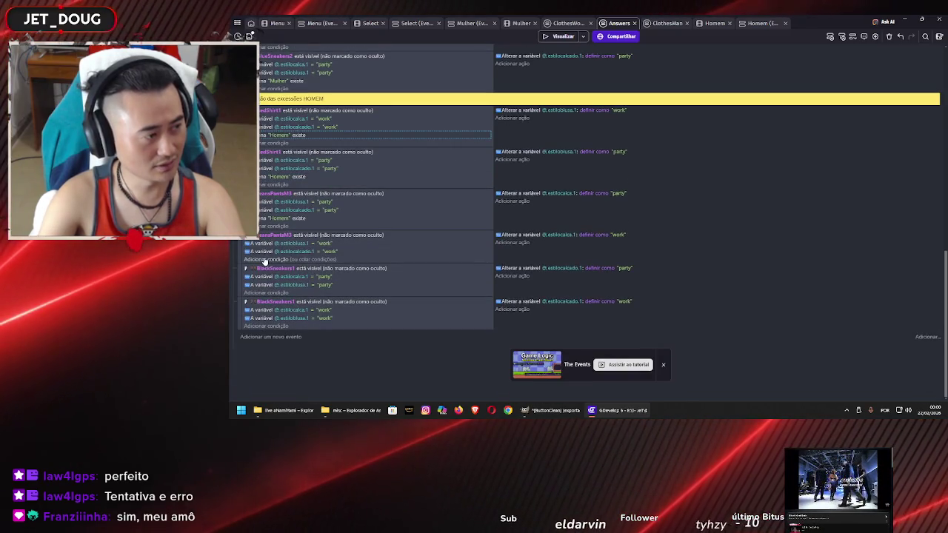
pyautogui.click(263, 260)
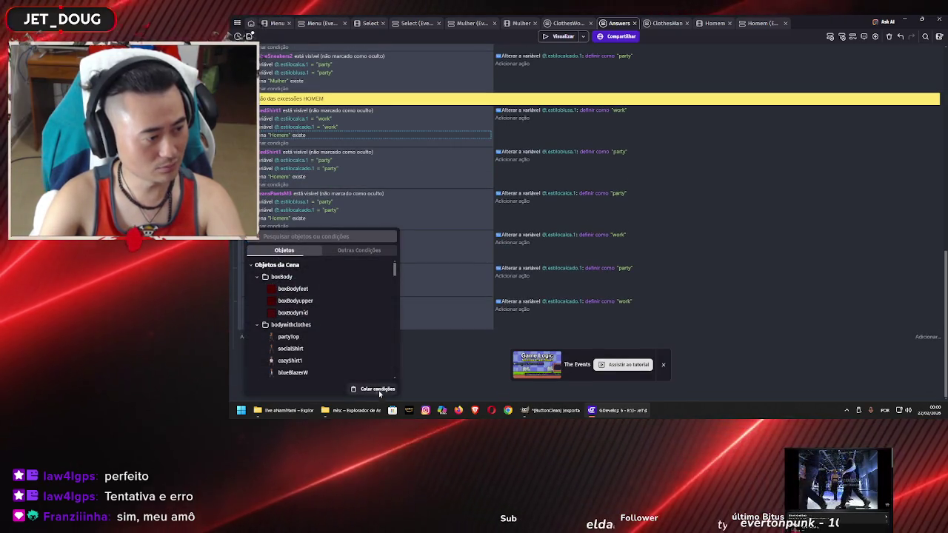
pyautogui.click(695, 214)
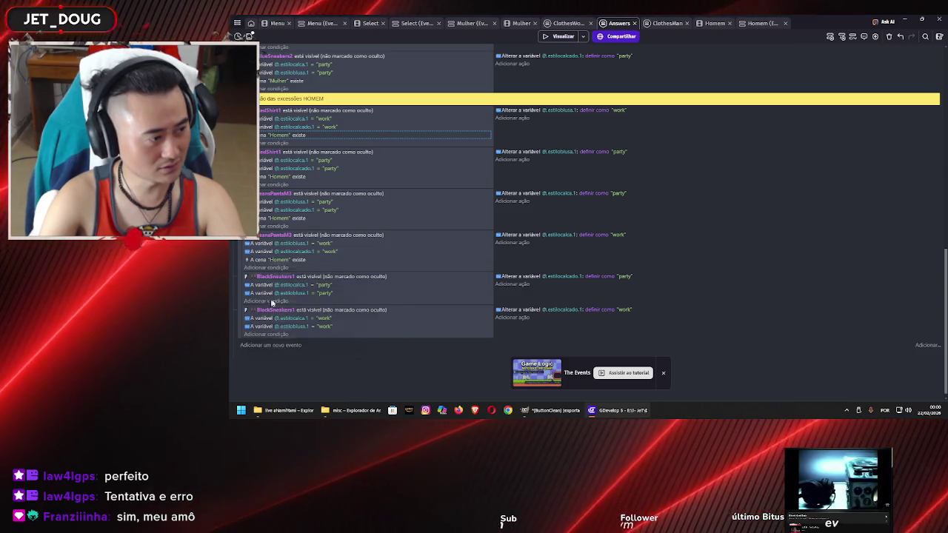
pyautogui.click(264, 302)
pyautogui.click(741, 212)
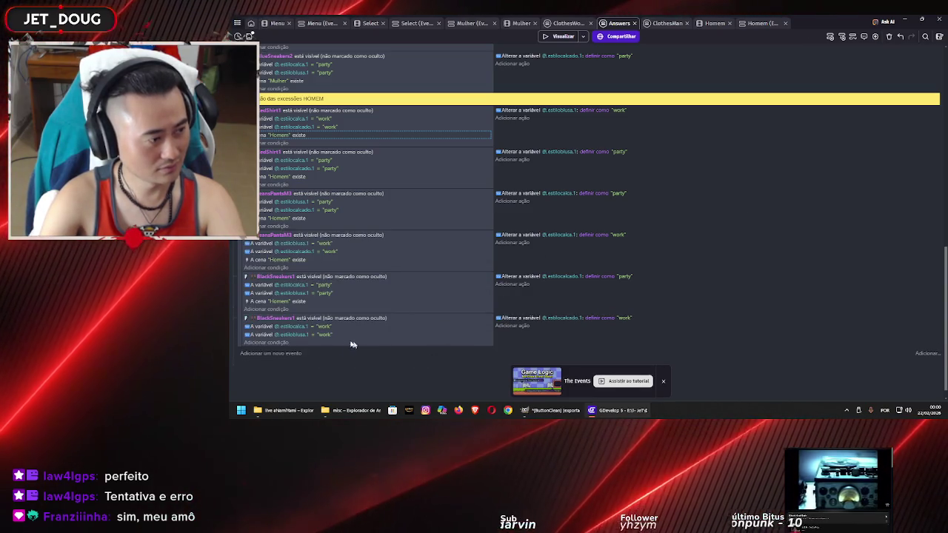
pyautogui.click(274, 345)
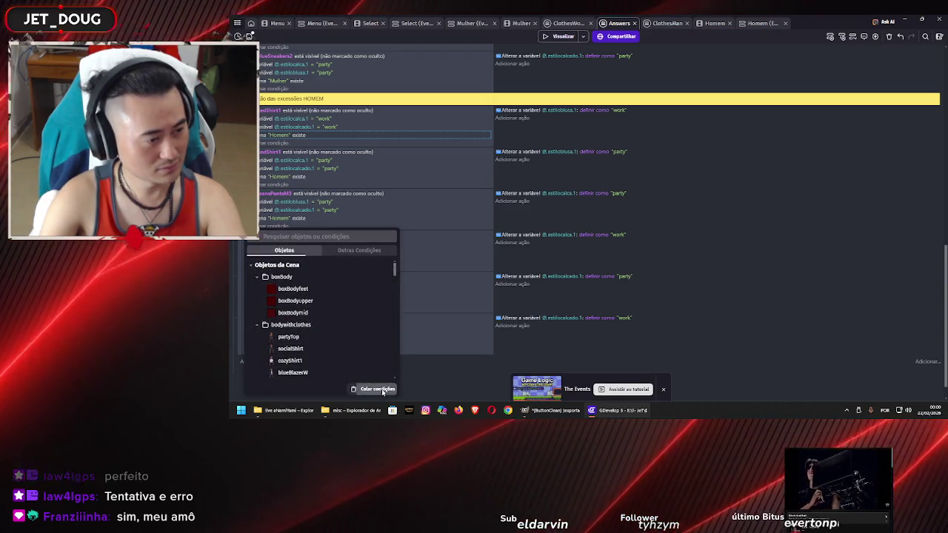
pyautogui.click(737, 269)
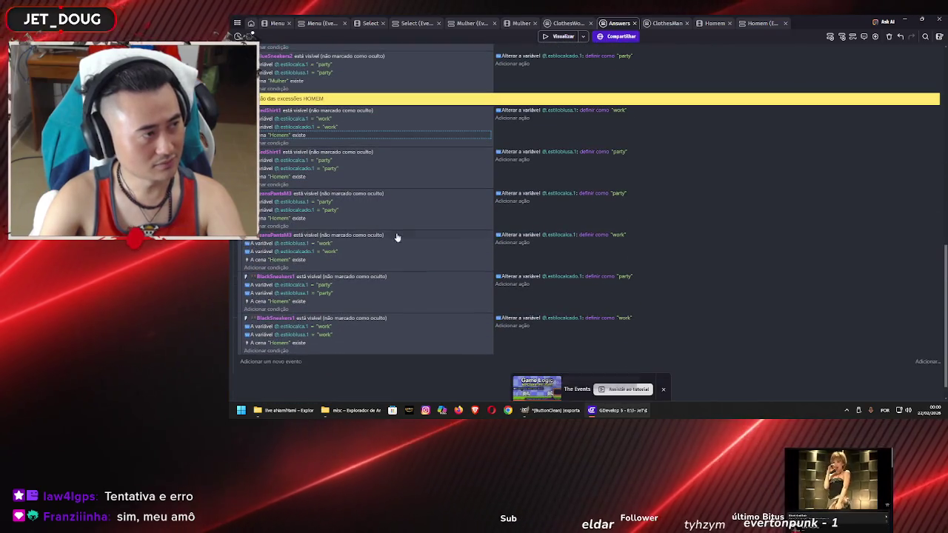
pyautogui.click(560, 37)
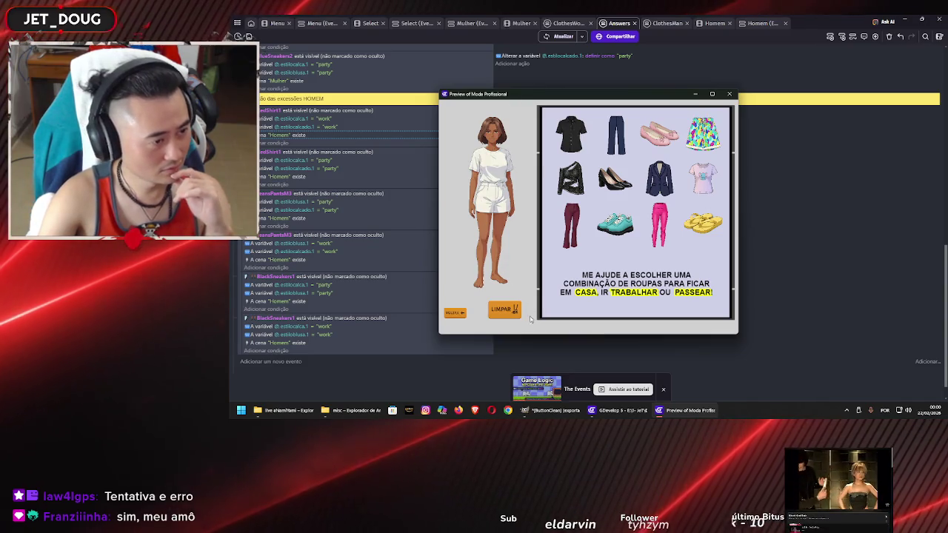
pyautogui.moveTo(571, 224); pyautogui.dragTo(492, 222)
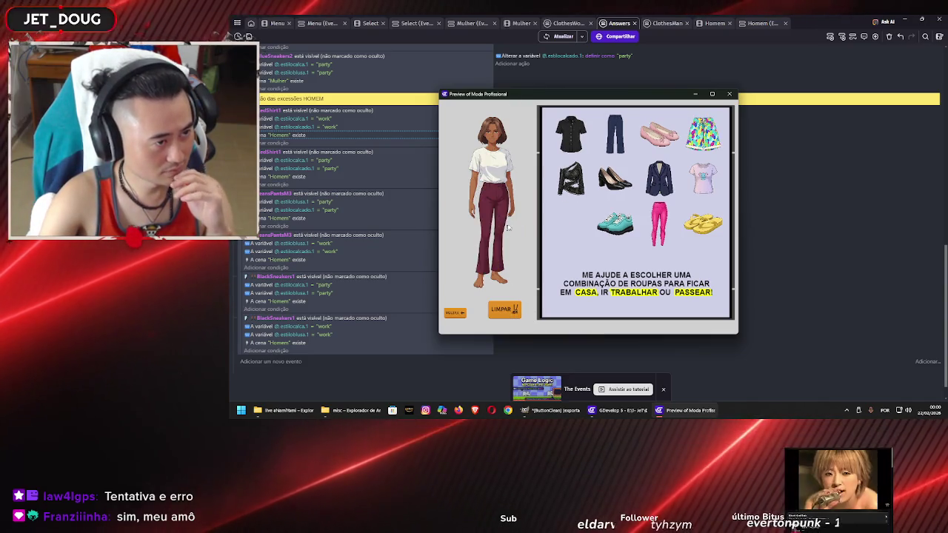
pyautogui.moveTo(614, 222)
pyautogui.mouseDown()
pyautogui.moveTo(540, 268)
pyautogui.moveTo(492, 280)
pyautogui.mouseUp()
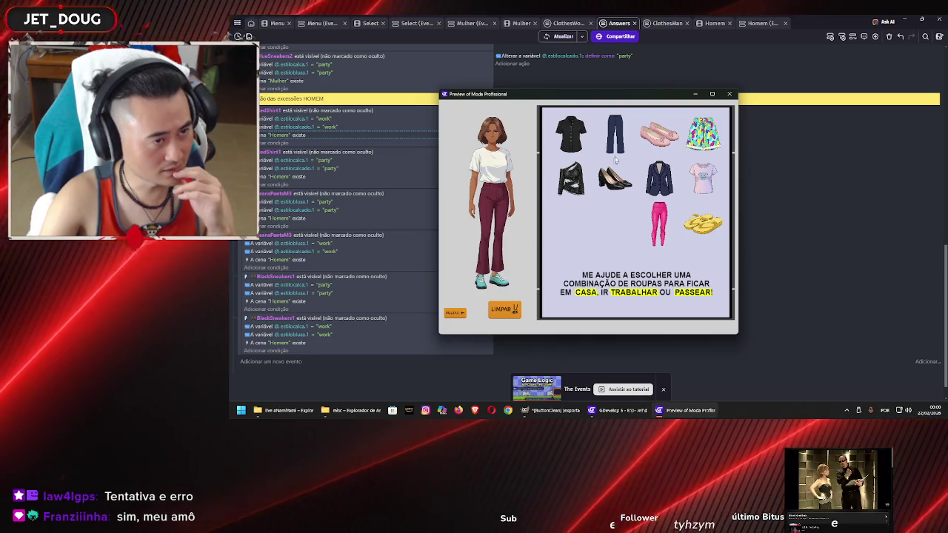
pyautogui.moveTo(573, 148)
pyautogui.mouseDown()
pyautogui.moveTo(503, 144)
pyautogui.moveTo(493, 172)
pyautogui.mouseUp()
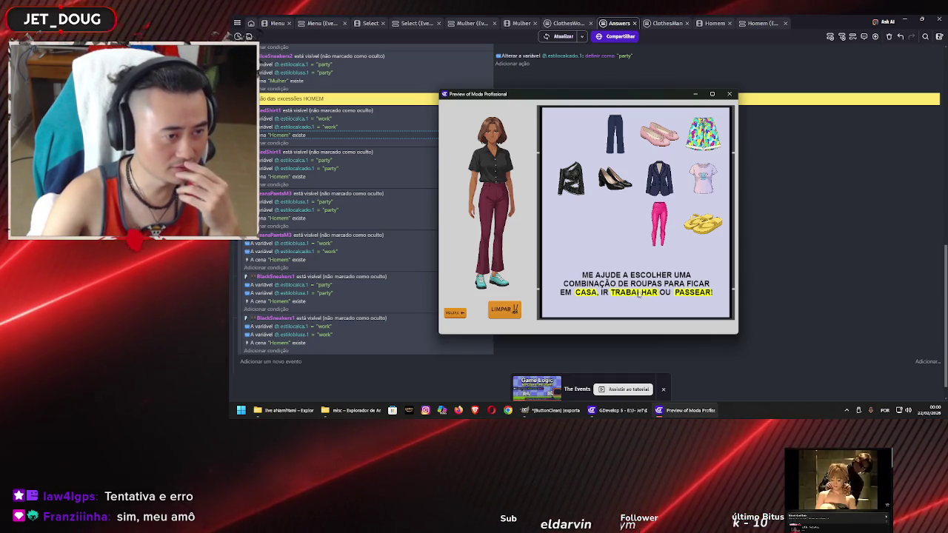
pyautogui.moveTo(570, 182)
pyautogui.mouseDown()
pyautogui.moveTo(569, 133)
pyautogui.moveTo(505, 187)
pyautogui.mouseUp()
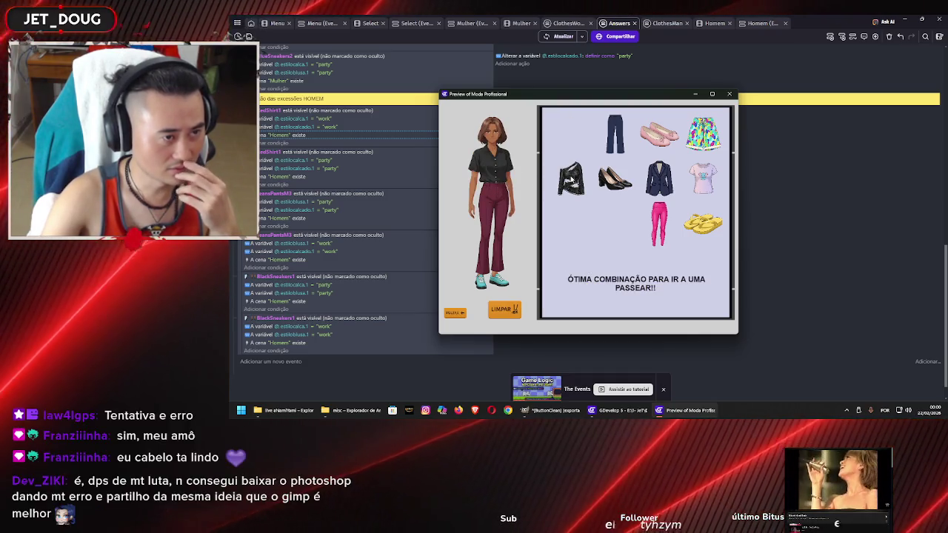
pyautogui.moveTo(570, 178); pyautogui.dragTo(507, 169)
pyautogui.moveTo(570, 134); pyautogui.dragTo(494, 174)
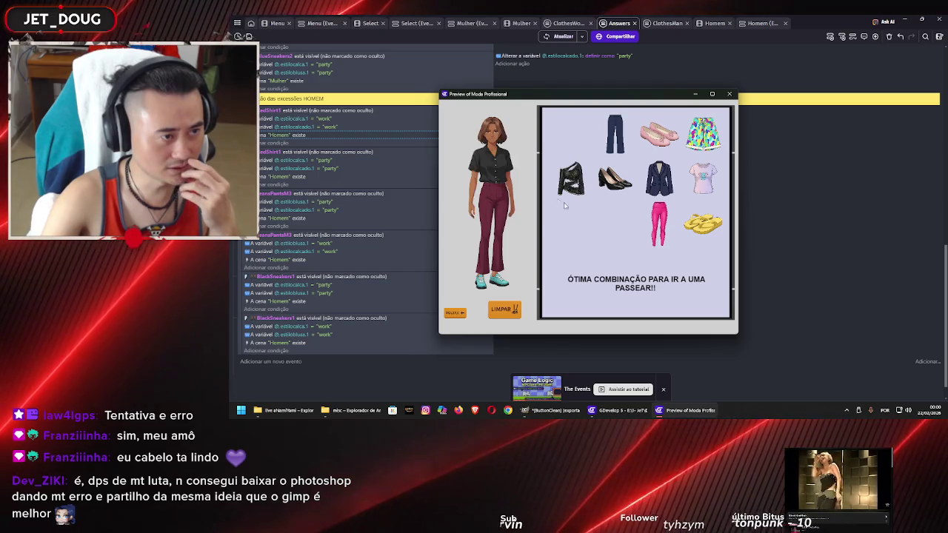
pyautogui.moveTo(614, 135); pyautogui.dragTo(495, 218)
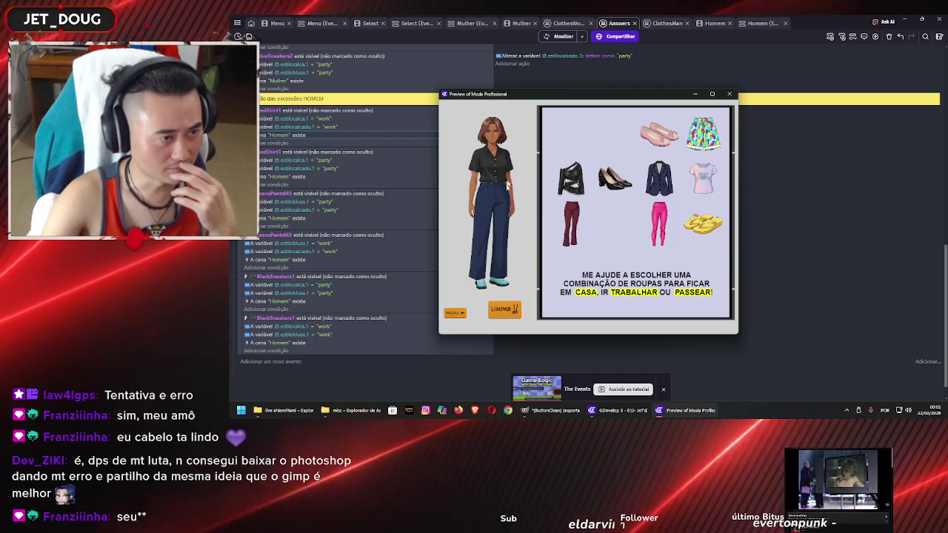
pyautogui.click(729, 94)
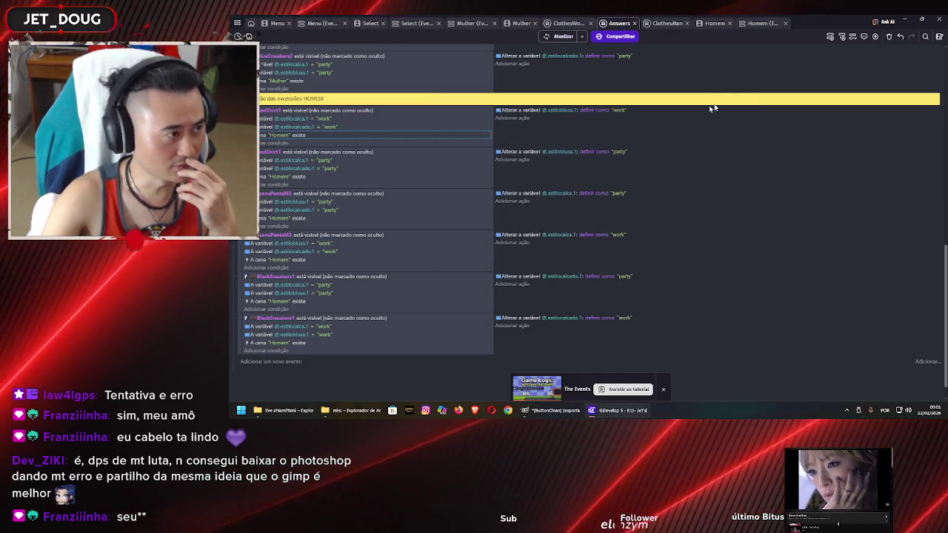
# Move the JeansPantsM3 party event into the MULHER exceptions block above BlackHeels2
pyautogui.scroll(3, 310, 149)
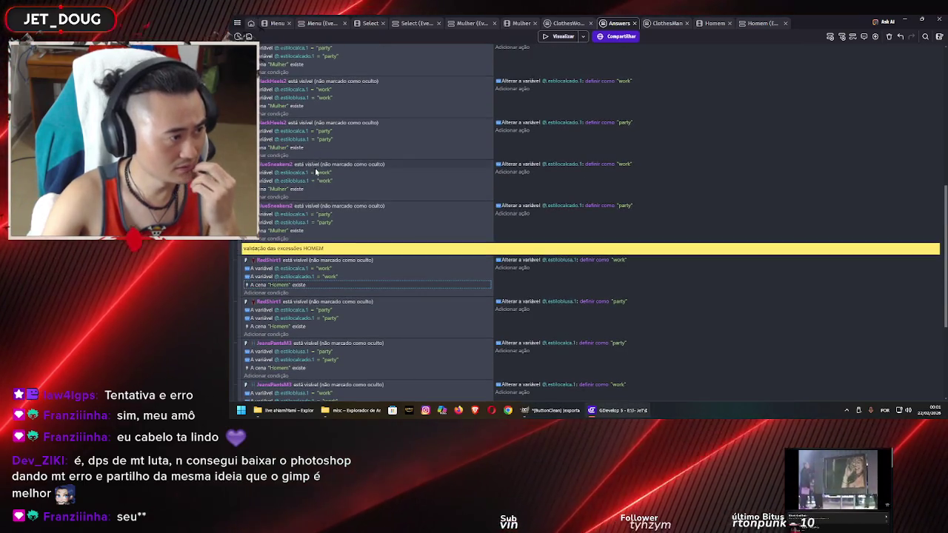
pyautogui.scroll(2, 320, 188)
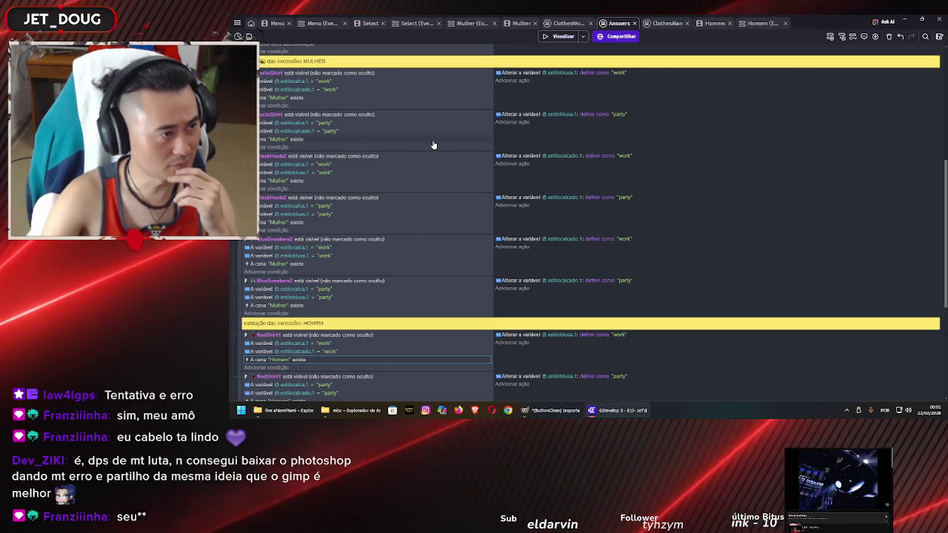
pyautogui.scroll(-3, 484, 227)
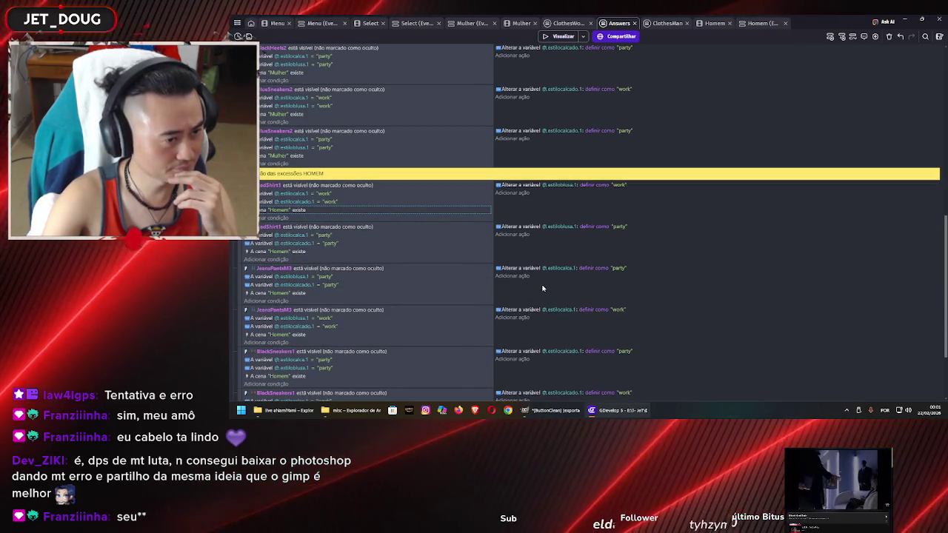
pyautogui.click(392, 293)
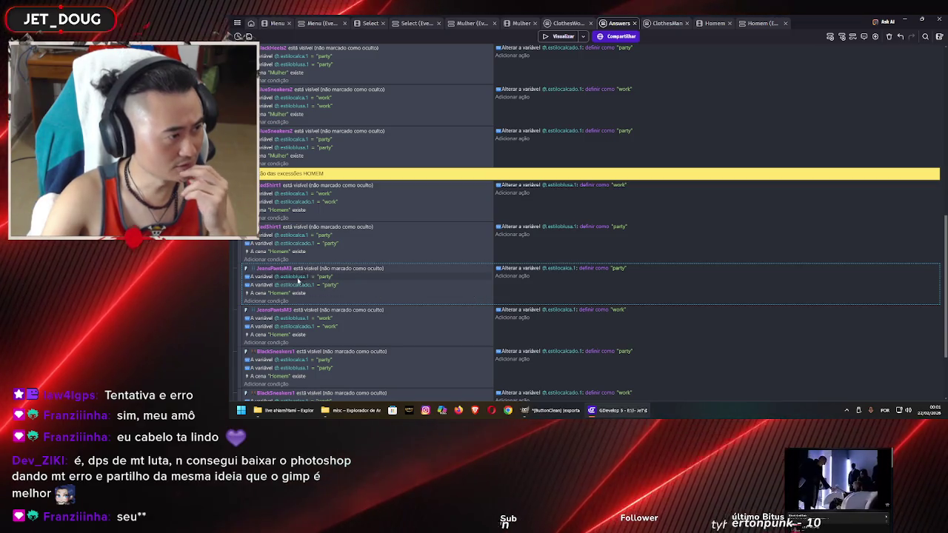
pyautogui.scroll(-2, 307, 286)
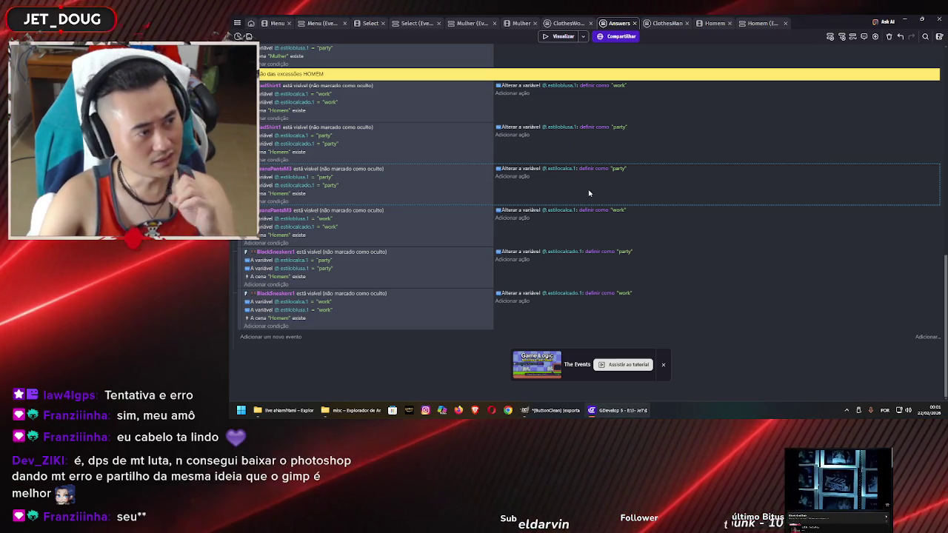
pyautogui.scroll(5, 589, 192)
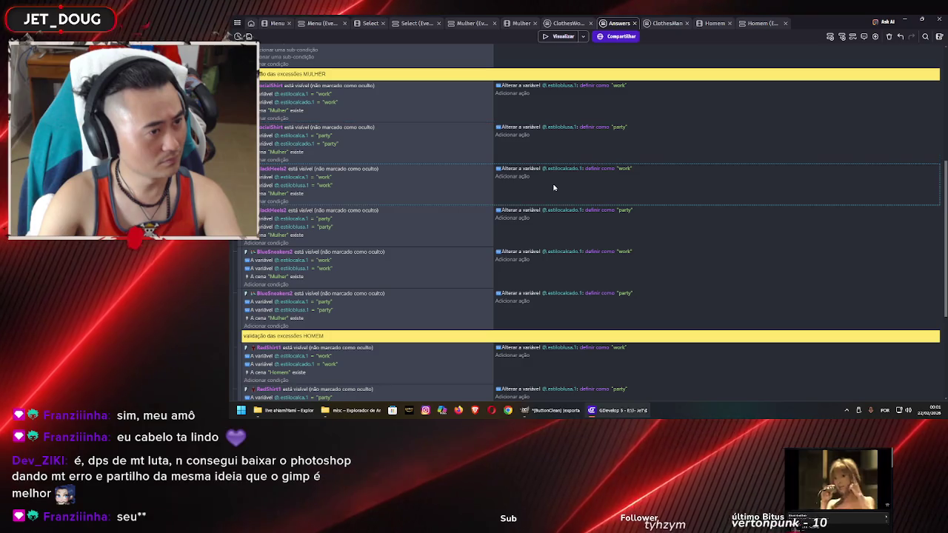
pyautogui.moveTo(552, 194); pyautogui.dragTo(551, 193)
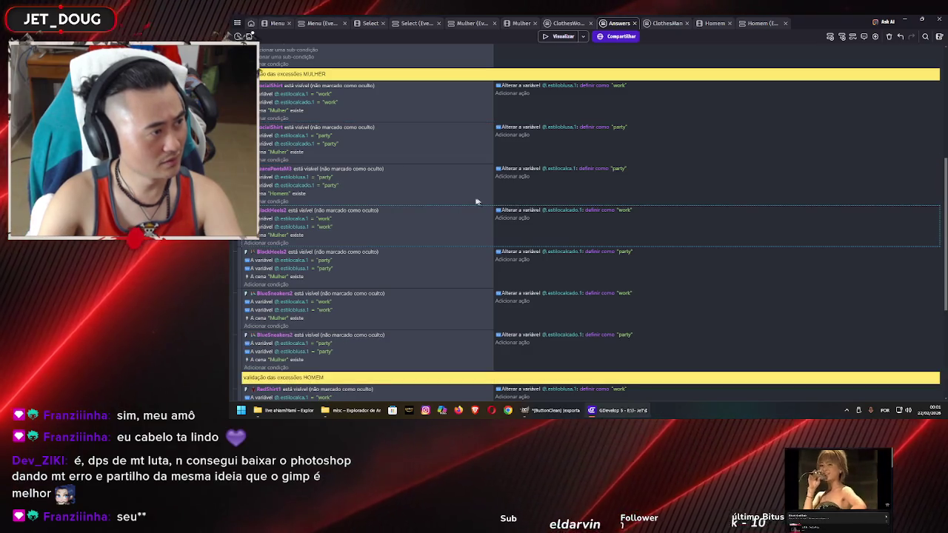
pyautogui.click(272, 194)
pyautogui.click(310, 214)
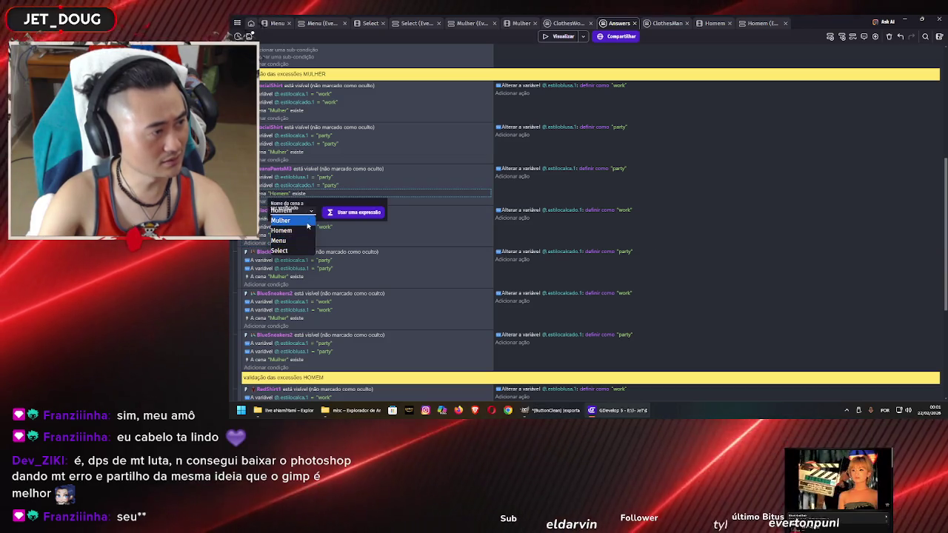
pyautogui.click(307, 222)
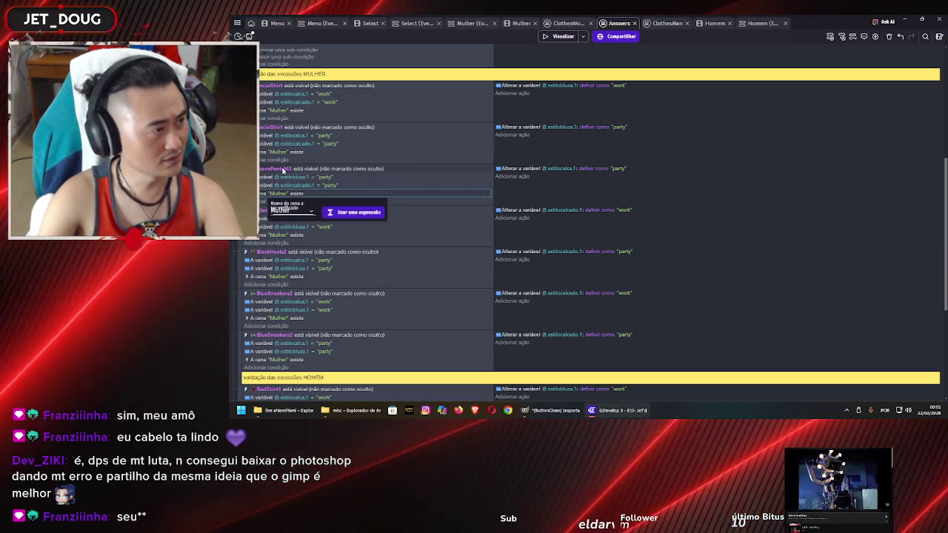
pyautogui.click(282, 170)
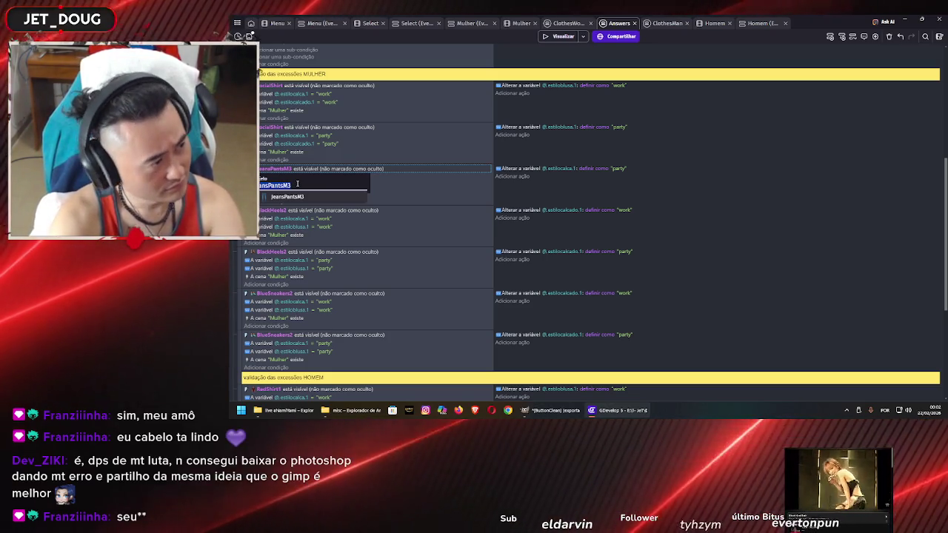
pyautogui.write('part')
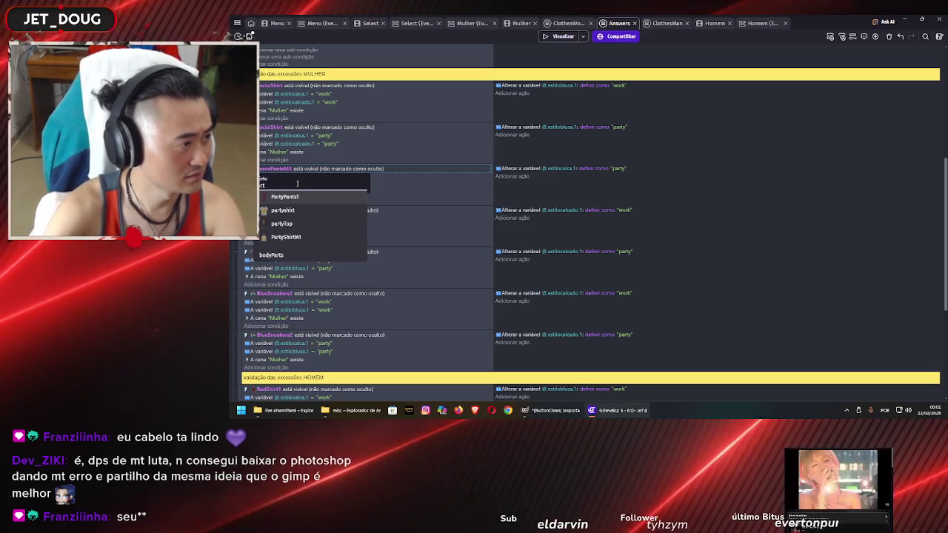
pyautogui.press('Return')
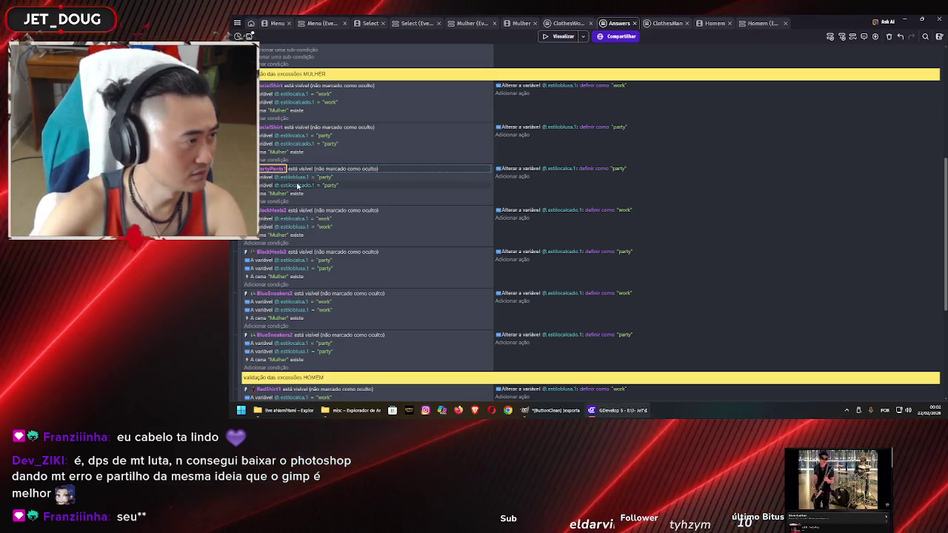
pyautogui.scroll(1, 417, 216)
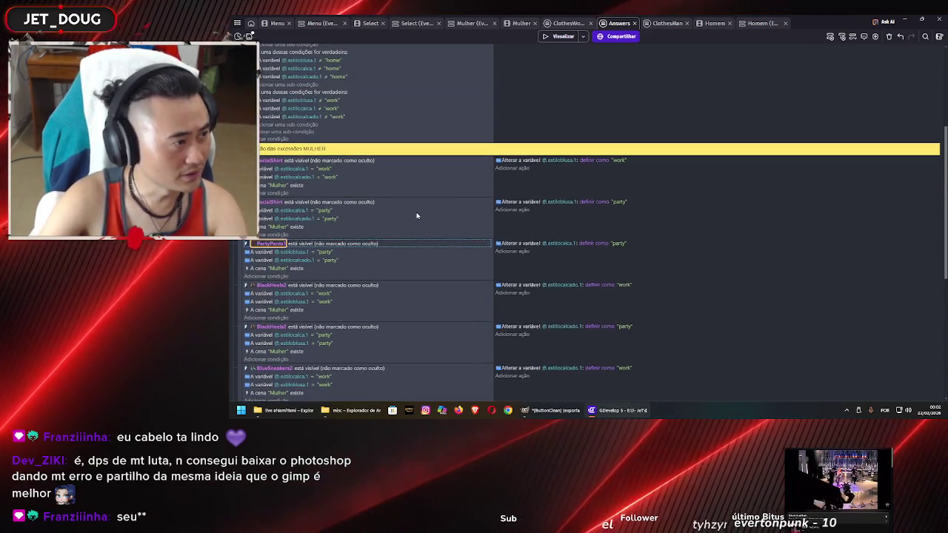
pyautogui.scroll(-1, 416, 215)
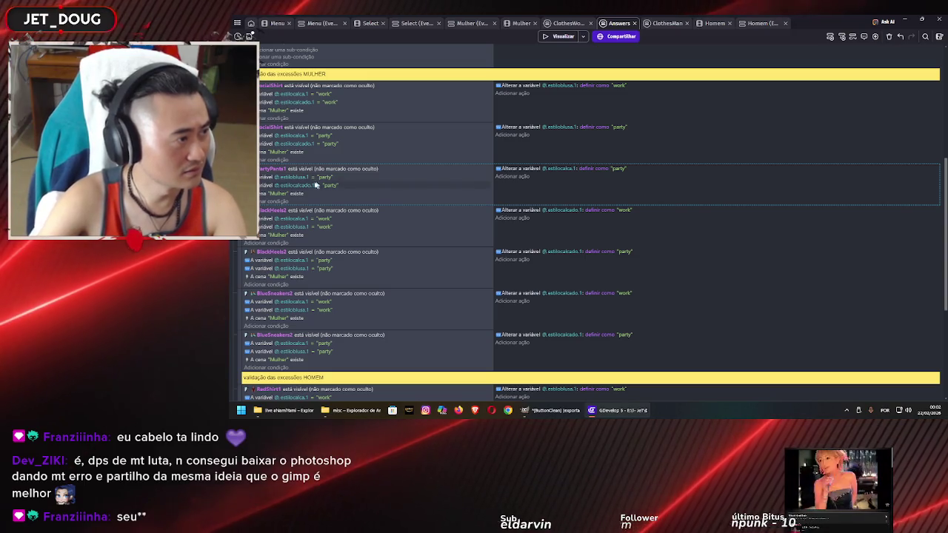
pyautogui.click(524, 23)
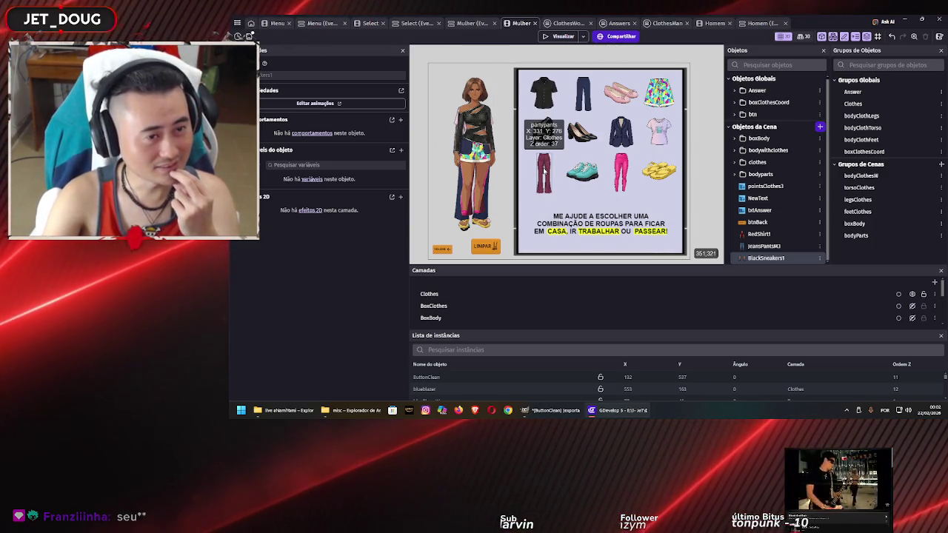
pyautogui.click(734, 162)
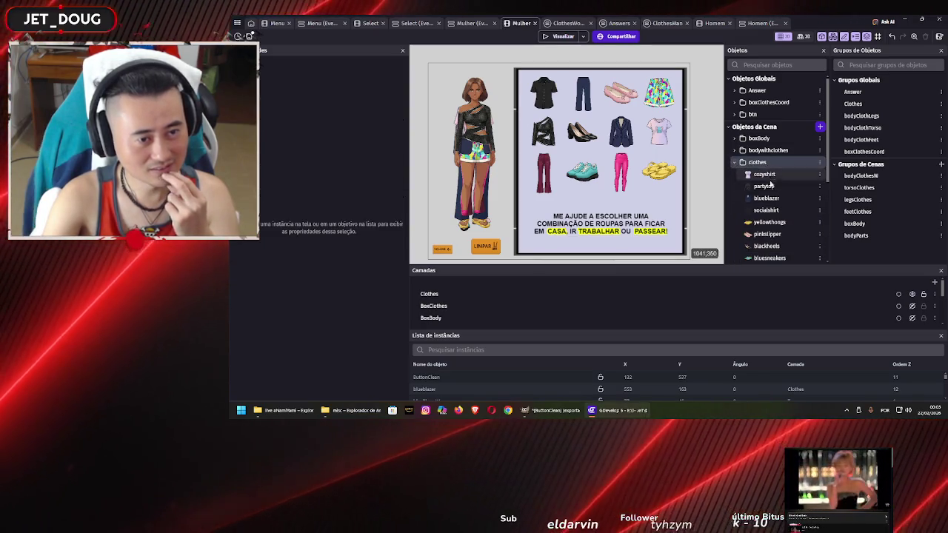
pyautogui.scroll(-3, 769, 171)
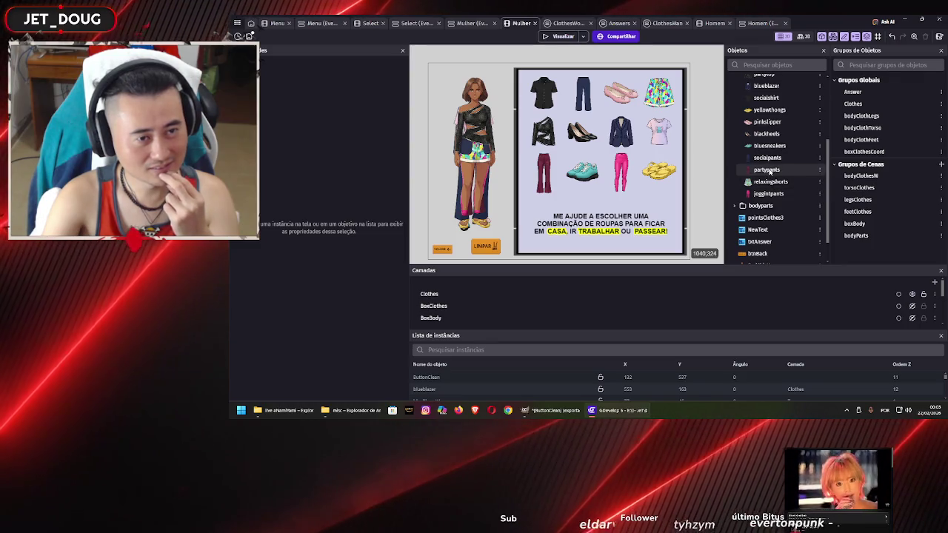
pyautogui.click(766, 169)
pyautogui.scroll(2, 769, 172)
pyautogui.click(735, 124)
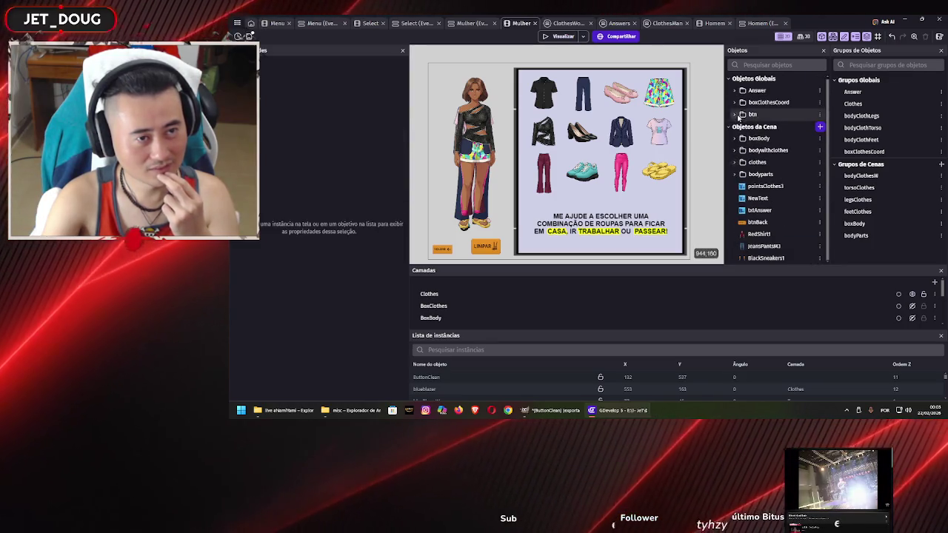
pyautogui.scroll(1, 736, 137)
pyautogui.click(735, 150)
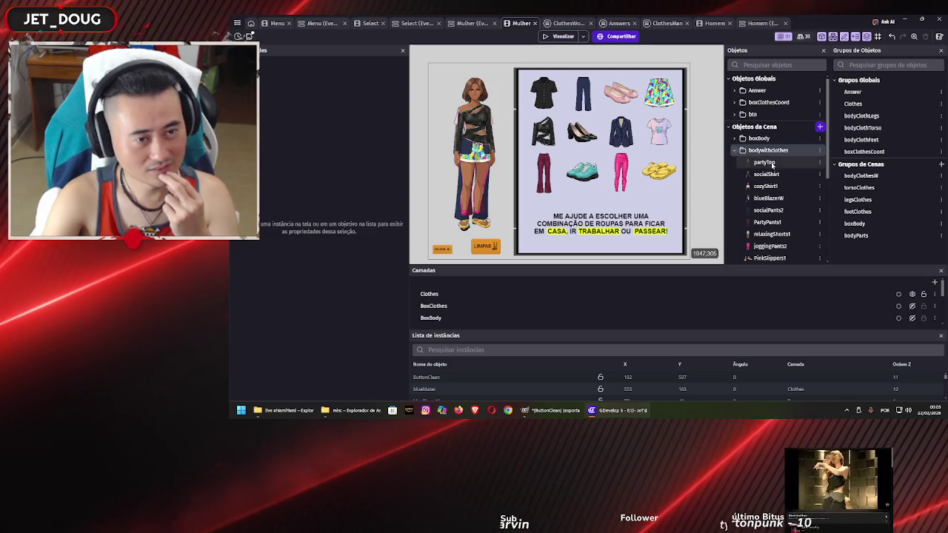
pyautogui.scroll(-3, 774, 178)
pyautogui.scroll(1, 775, 185)
pyautogui.click(776, 187)
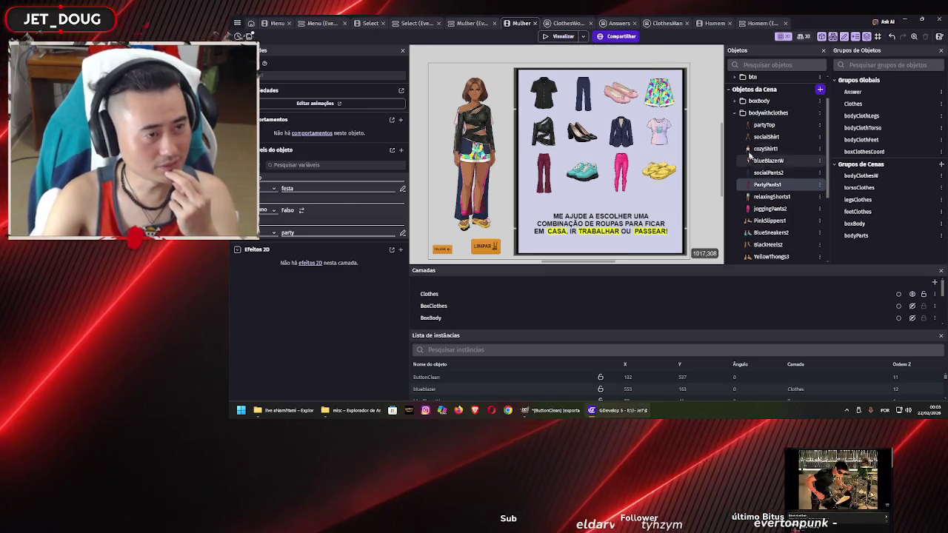
pyautogui.click(618, 23)
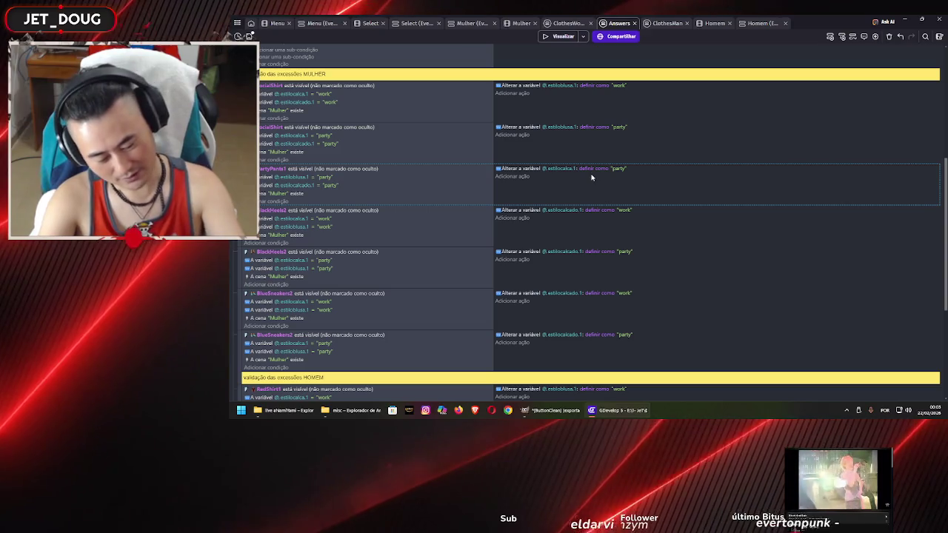
# Duplicate the PartyPants1 event and change its top, shoes and pants-style values to 'work'
pyautogui.hotkey('ctrl', 'v')
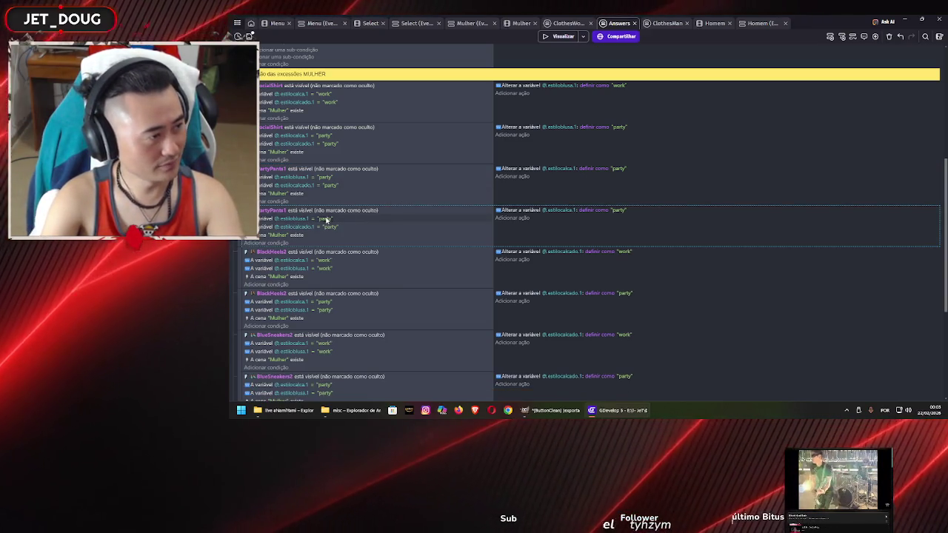
pyautogui.click(324, 219)
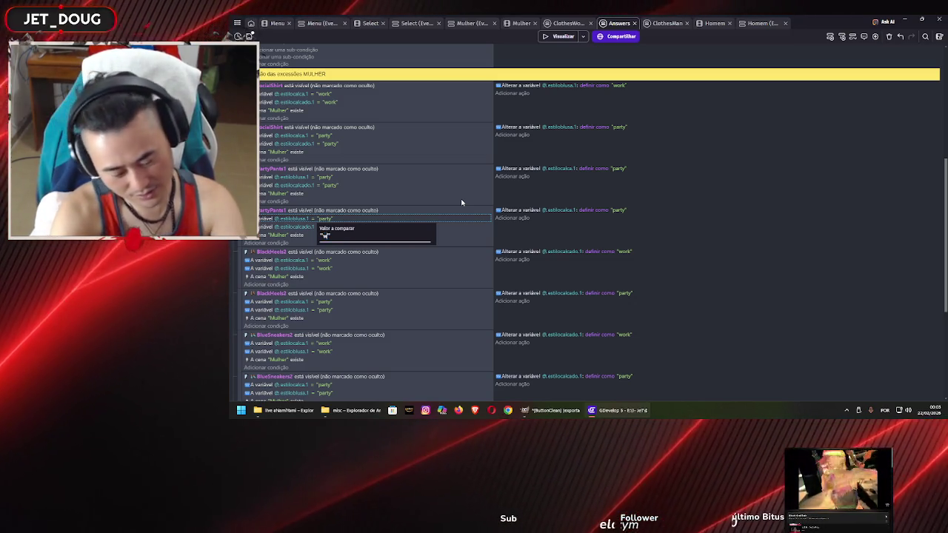
pyautogui.write('work')
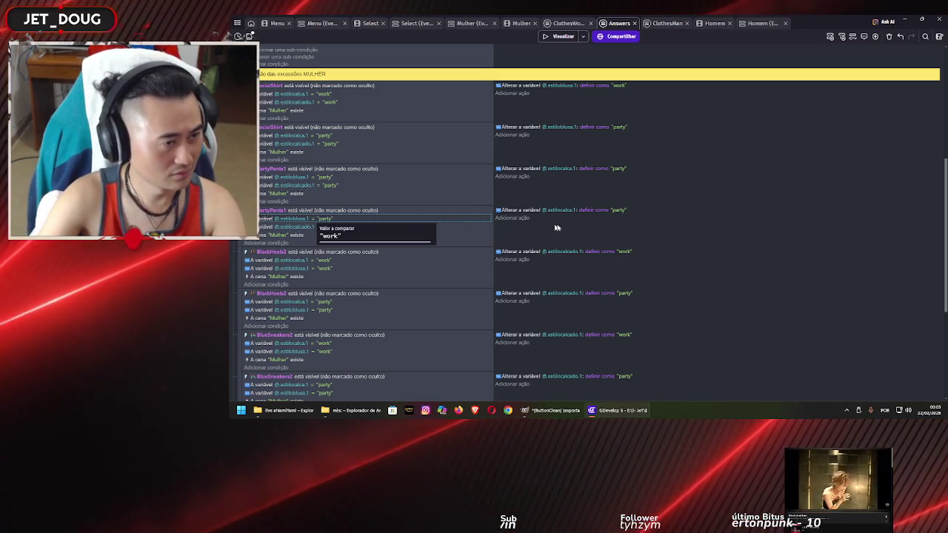
pyautogui.click(618, 212)
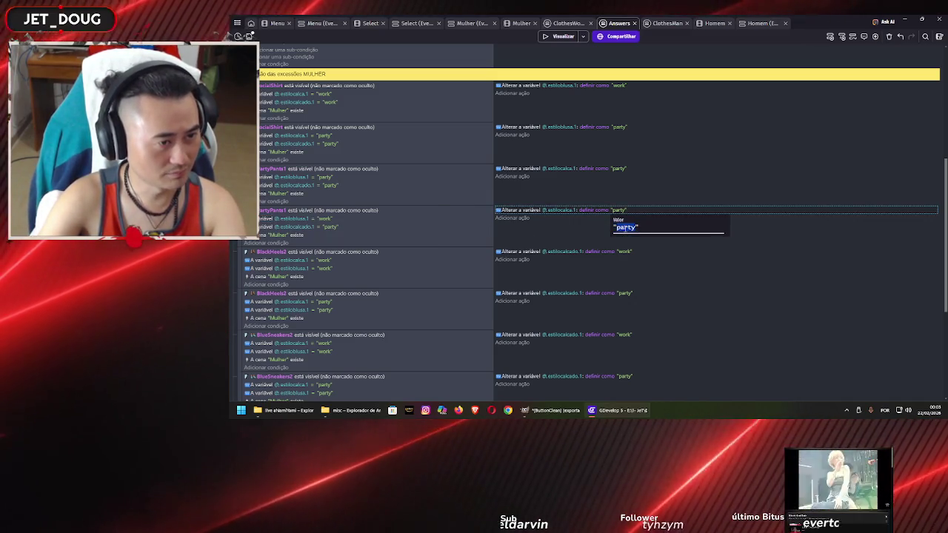
pyautogui.write('work')
pyautogui.press('Return')
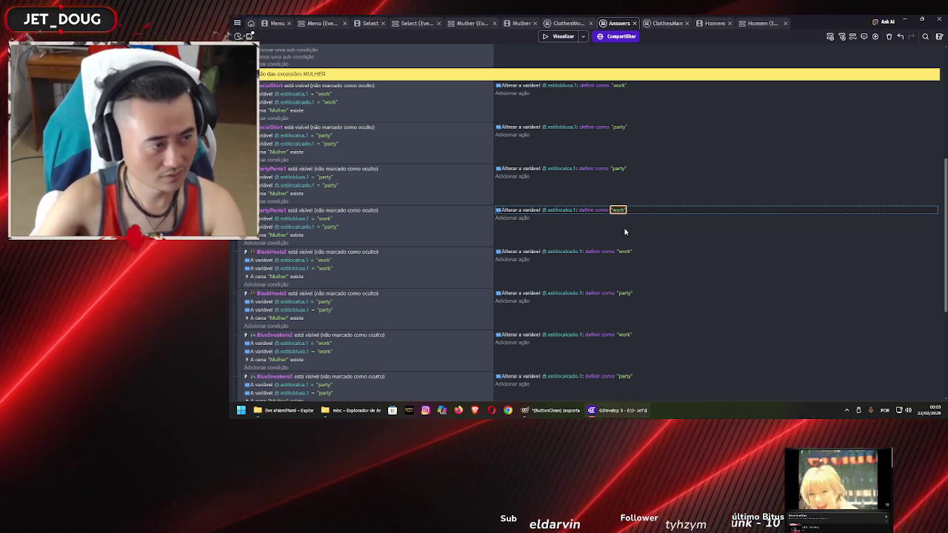
pyautogui.click(330, 226)
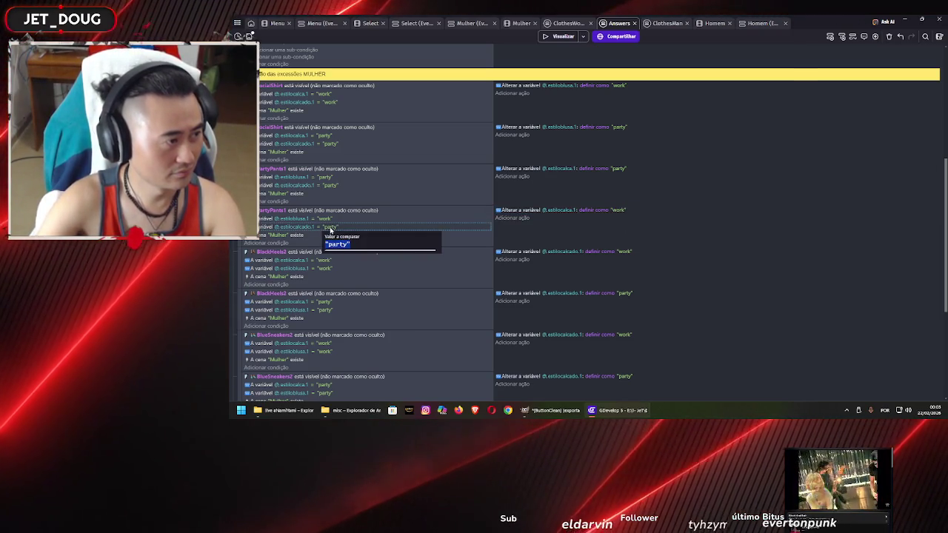
pyautogui.doubleClick(337, 244)
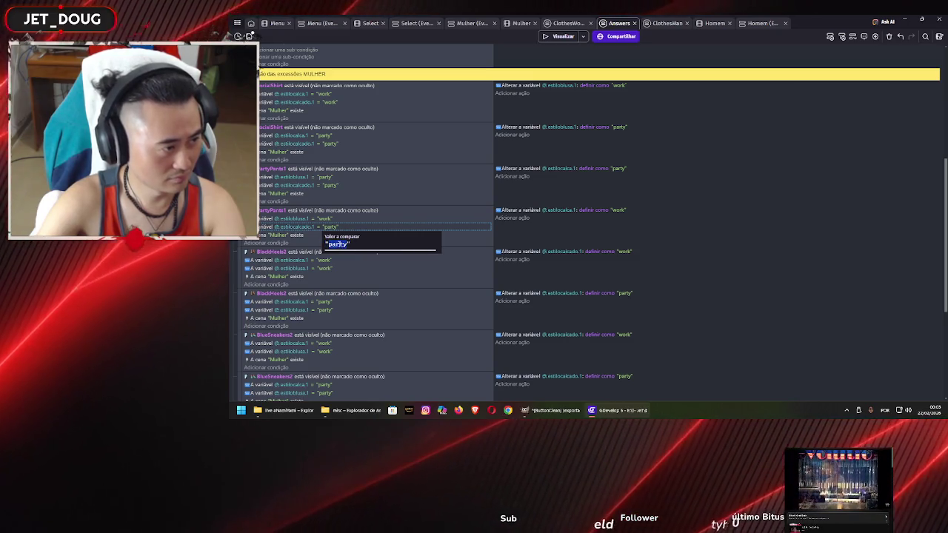
pyautogui.write('"work')
pyautogui.press('Return')
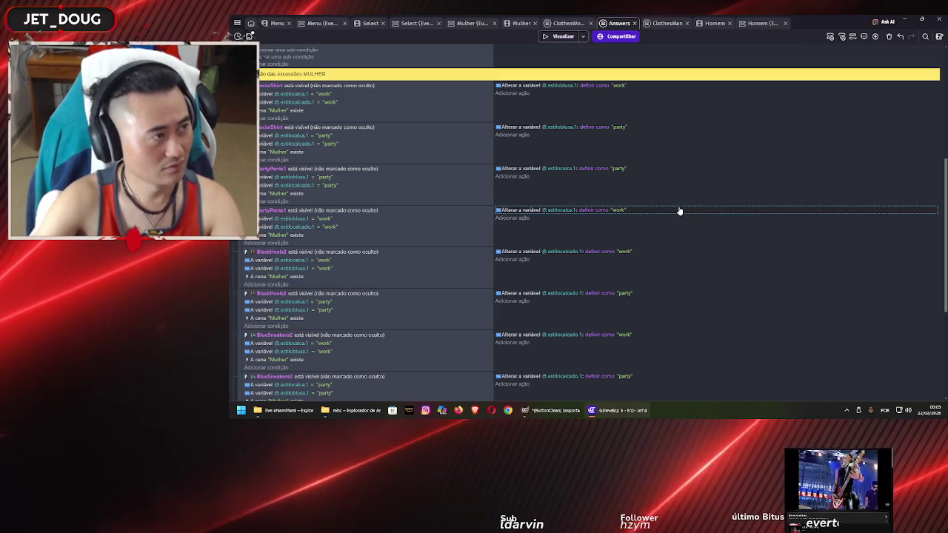
# Save the project with Ctrl+S and launch a game preview
pyautogui.hotkey('ctrl', 's')
pyautogui.scroll(-3, 611, 180)
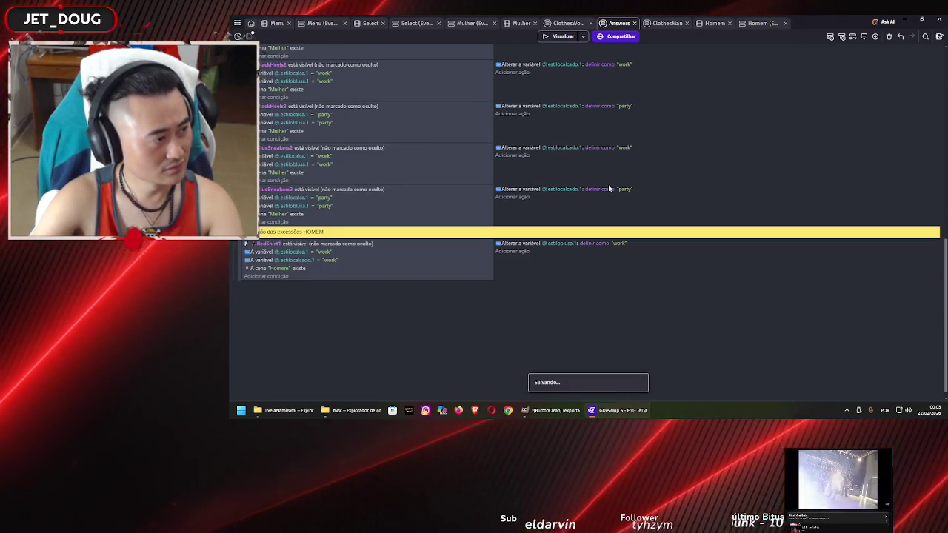
pyautogui.scroll(-3, 382, 254)
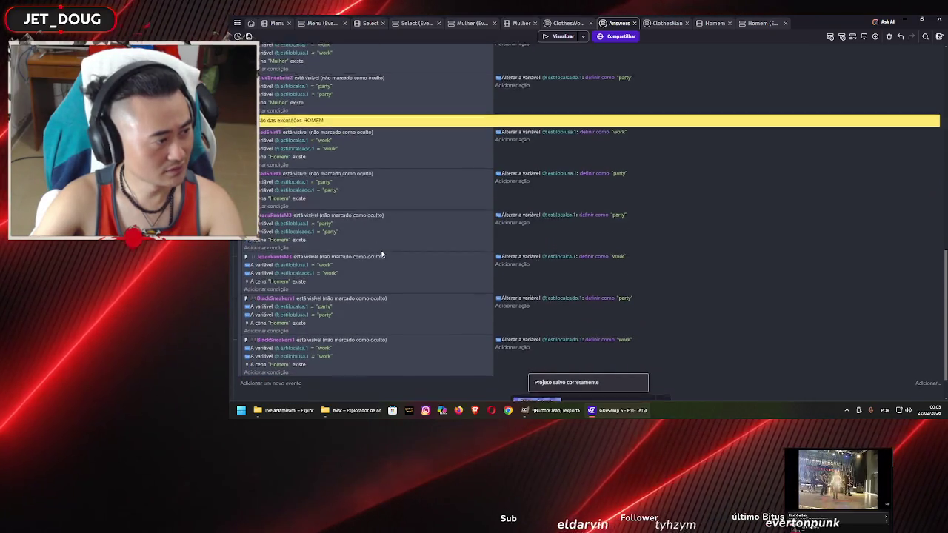
pyautogui.scroll(3, 384, 253)
pyautogui.scroll(2, 382, 253)
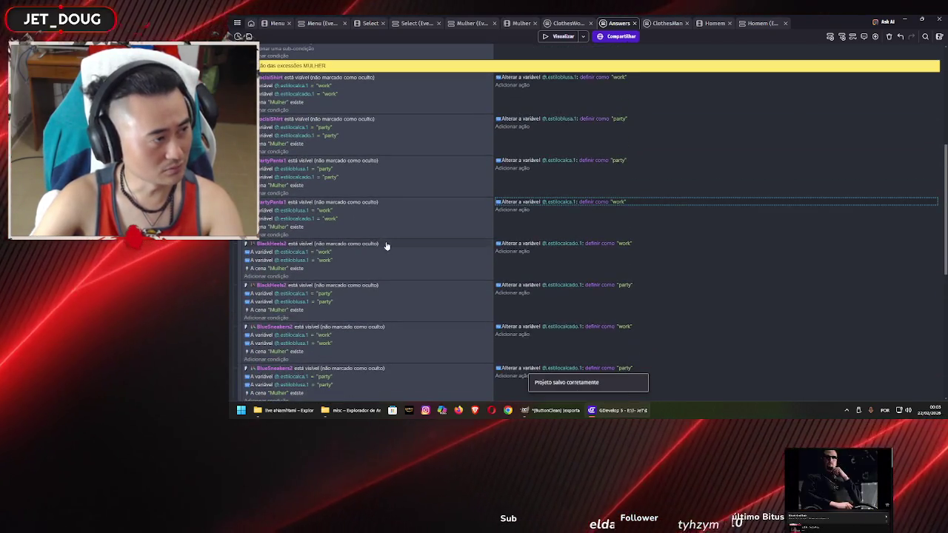
pyautogui.click(549, 38)
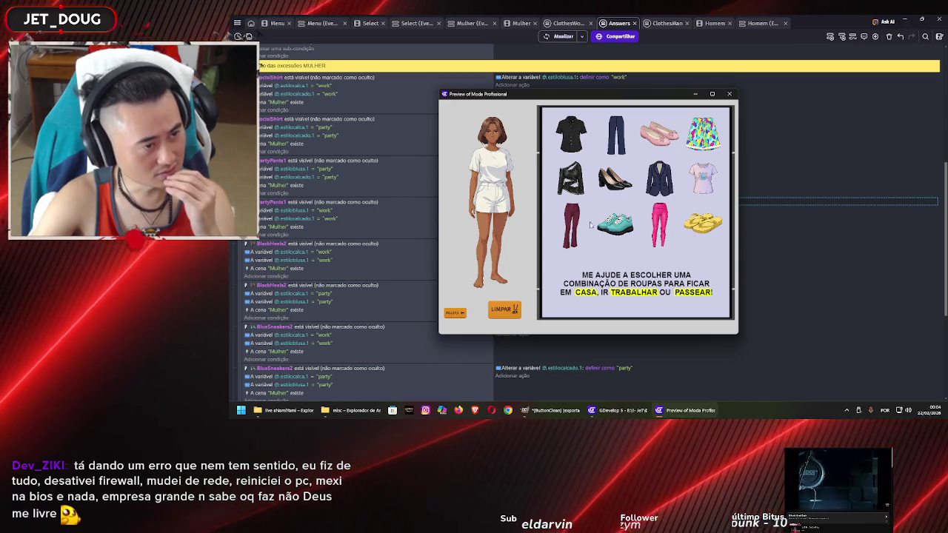
# Dress the woman in red pants, black shirt and black heels, then move the preview window right
pyautogui.moveTo(571, 226)
pyautogui.mouseDown()
pyautogui.moveTo(541, 216)
pyautogui.moveTo(492, 222)
pyautogui.mouseUp()
pyautogui.moveTo(570, 134); pyautogui.dragTo(518, 170)
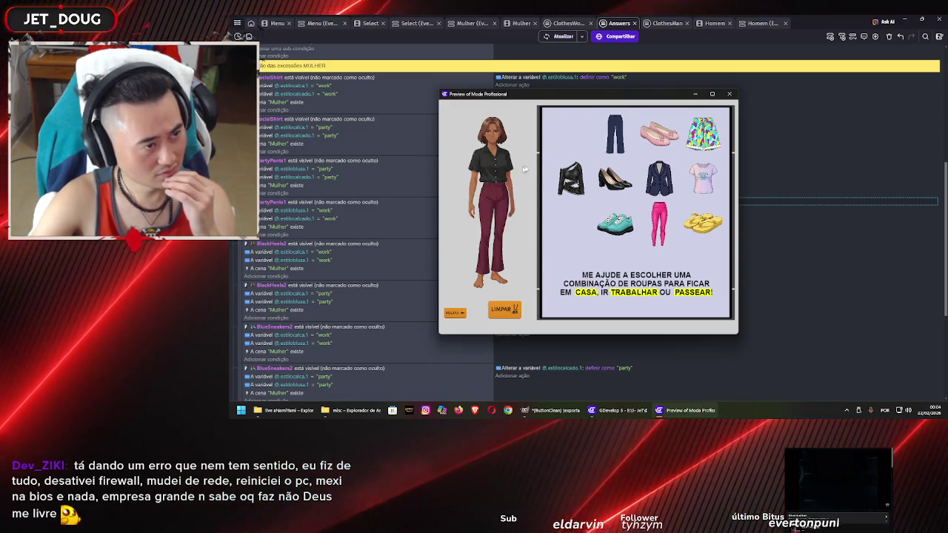
pyautogui.moveTo(614, 178); pyautogui.dragTo(527, 255)
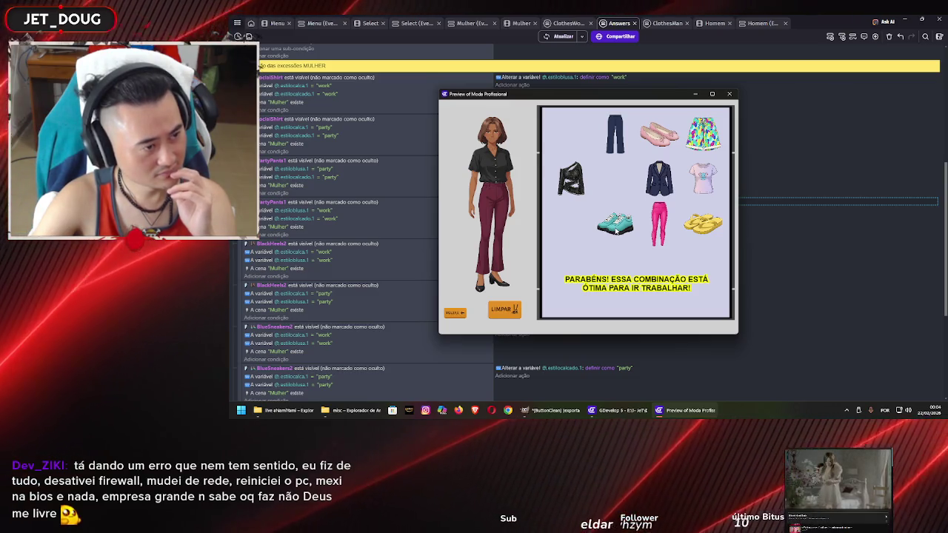
pyautogui.moveTo(575, 196)
pyautogui.mouseDown()
pyautogui.moveTo(544, 171)
pyautogui.moveTo(495, 170)
pyautogui.mouseUp()
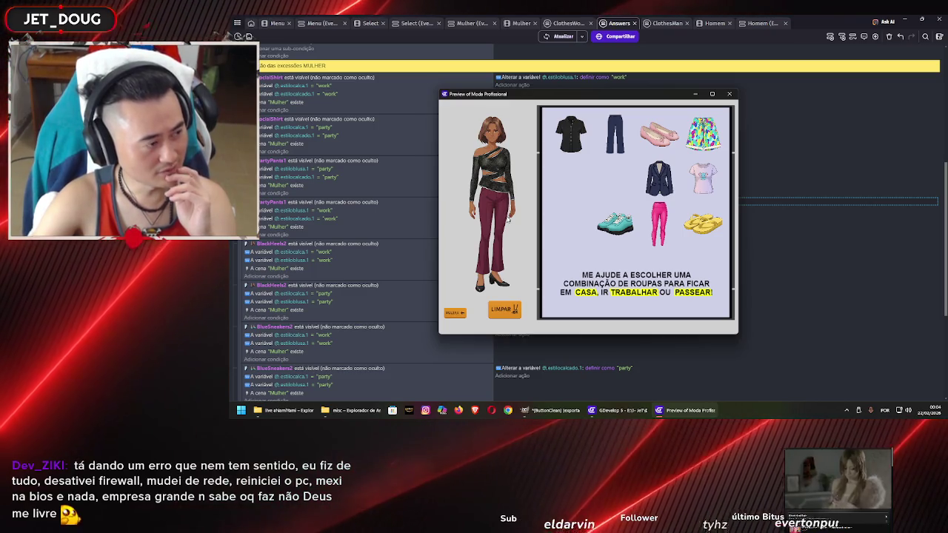
pyautogui.moveTo(562, 141); pyautogui.dragTo(493, 176)
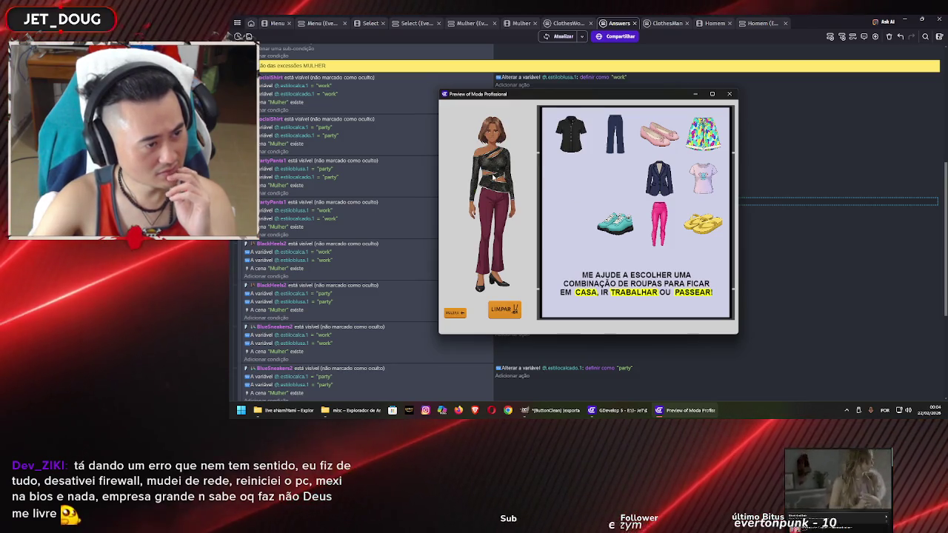
pyautogui.moveTo(669, 97); pyautogui.dragTo(800, 89)
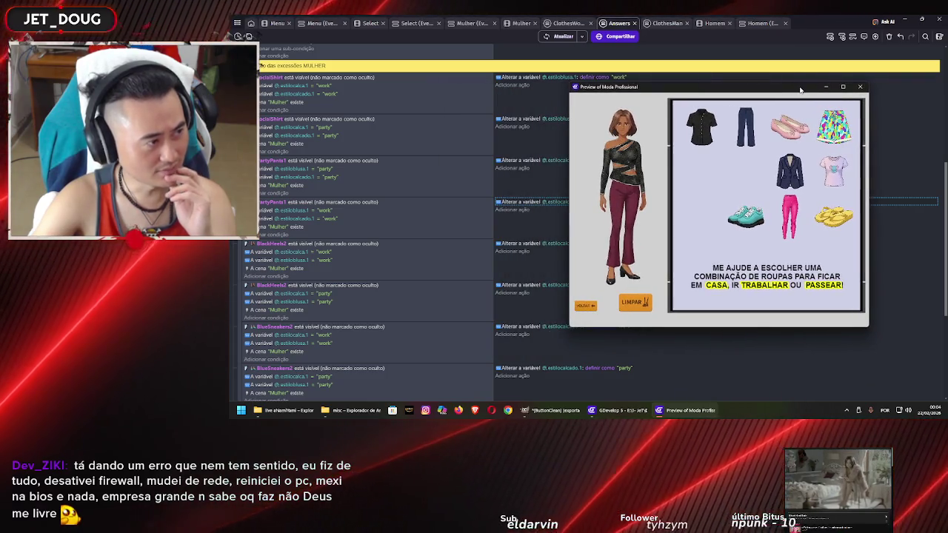
# Close the preview, disable both PartyPants1 events, and relaunch the preview
pyautogui.click(859, 86)
pyautogui.click(509, 181)
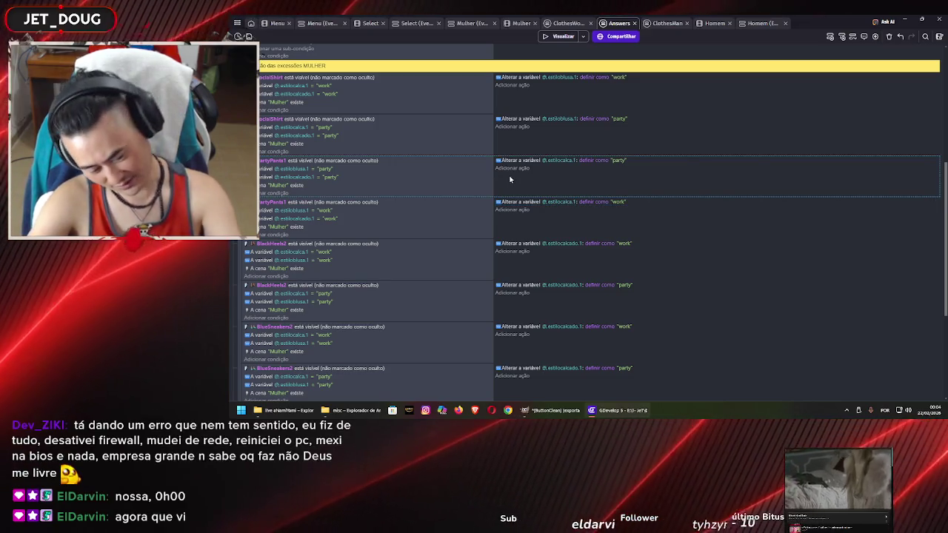
pyautogui.press('d')
pyautogui.click(533, 227)
pyautogui.press('d')
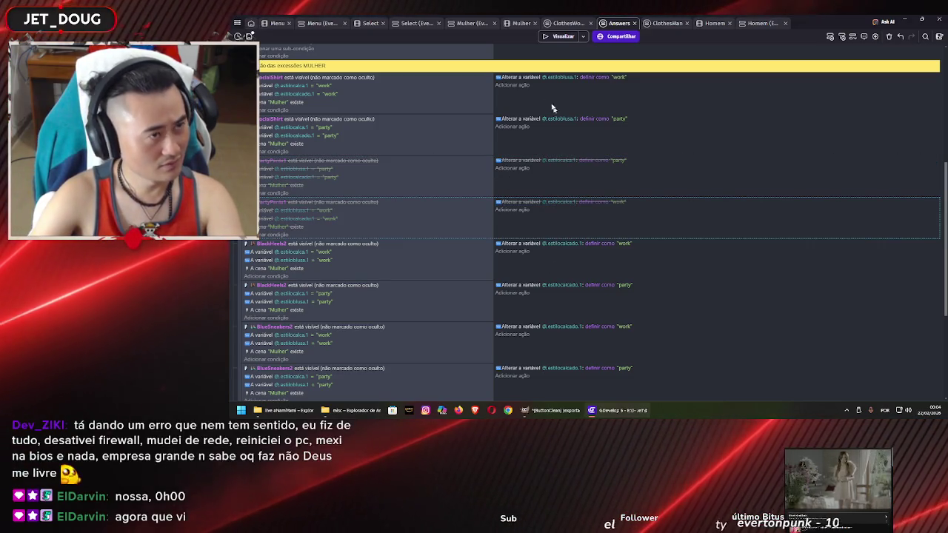
pyautogui.click(553, 37)
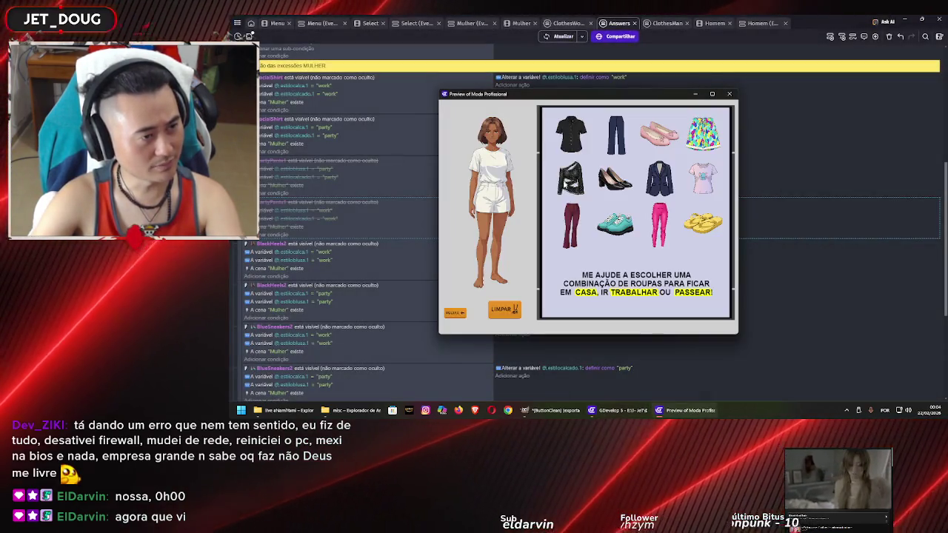
# Dress the woman in dark red pants and the black button shirt
pyautogui.moveTo(507, 220); pyautogui.dragTo(504, 215)
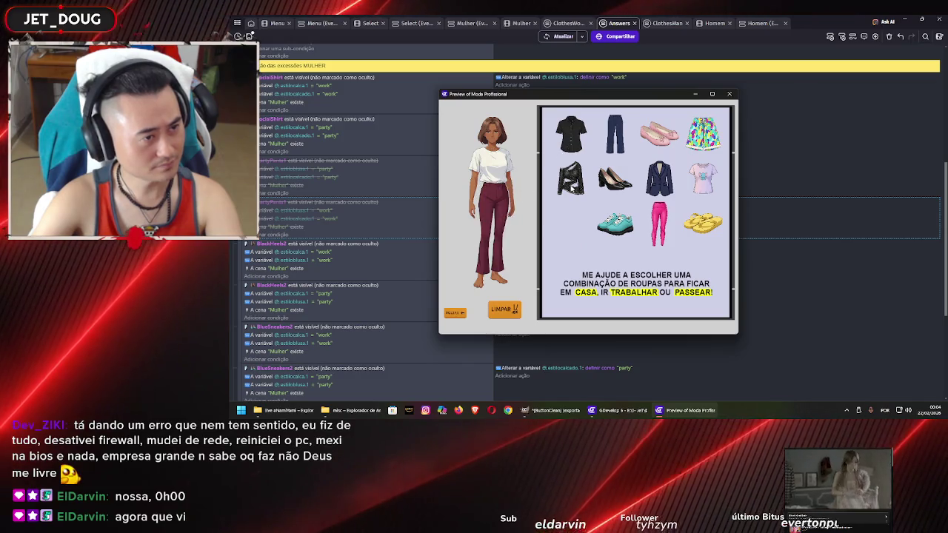
pyautogui.moveTo(524, 169)
pyautogui.mouseDown()
pyautogui.moveTo(570, 182)
pyautogui.moveTo(491, 275)
pyautogui.mouseUp()
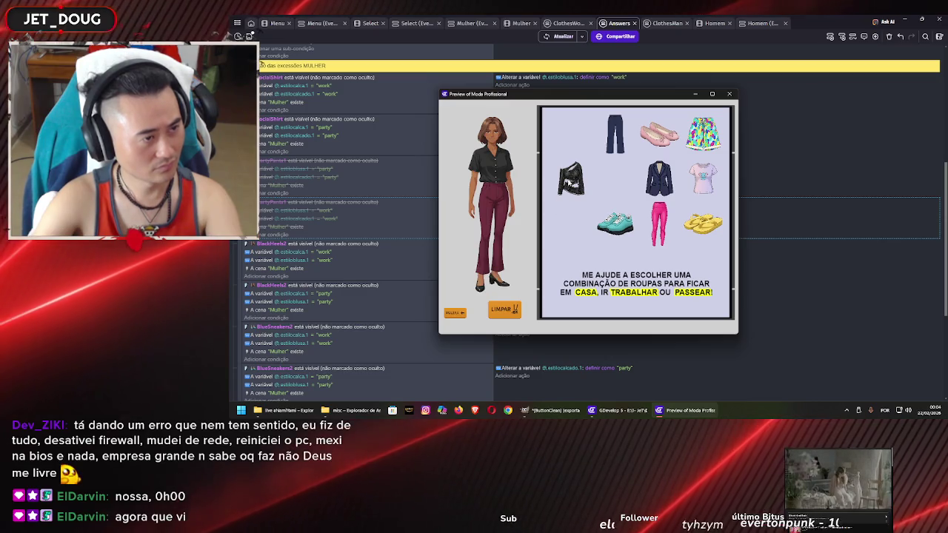
pyautogui.click(501, 172)
pyautogui.click(577, 141)
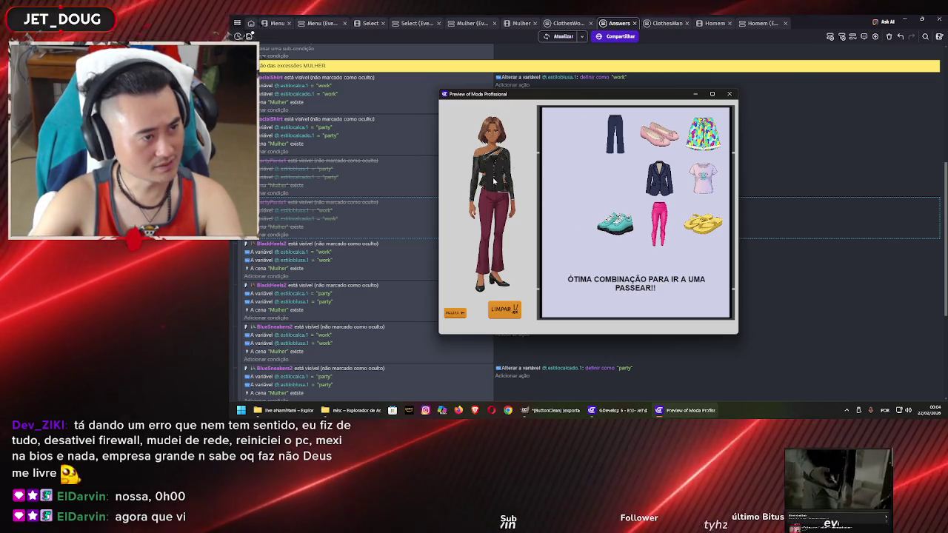
pyautogui.click(501, 172)
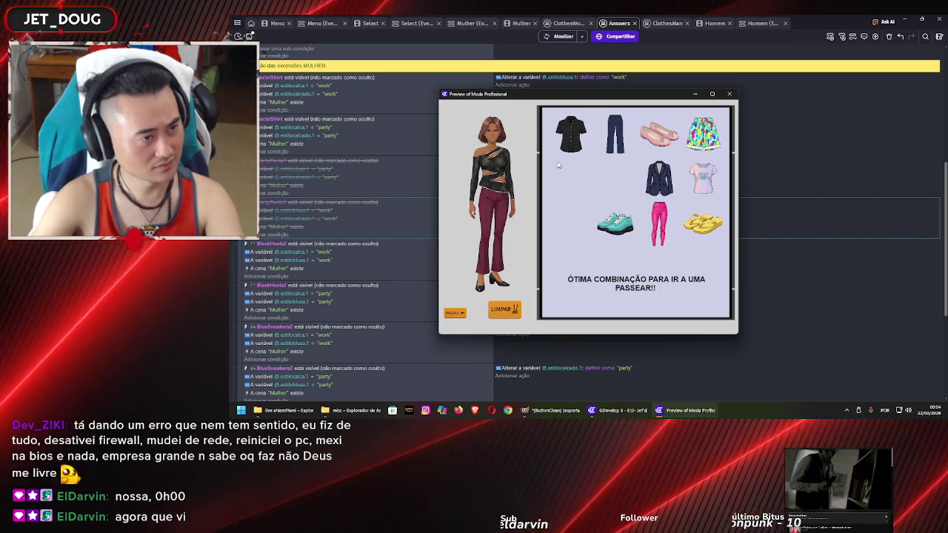
pyautogui.click(570, 134)
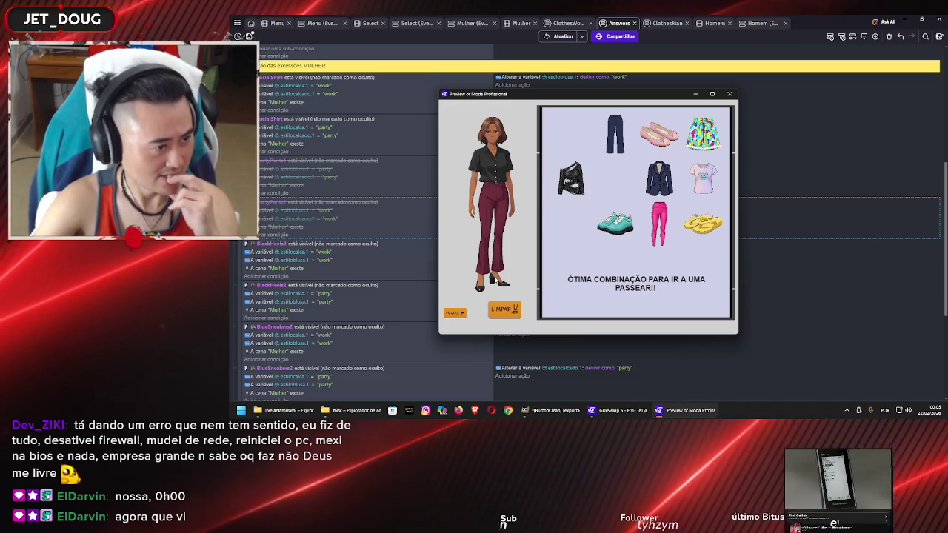
# Switch to the man, put the dark red T-shirt on him, and close the preview
pyautogui.click(455, 312)
pyautogui.click(585, 185)
pyautogui.moveTo(570, 133); pyautogui.dragTo(503, 188)
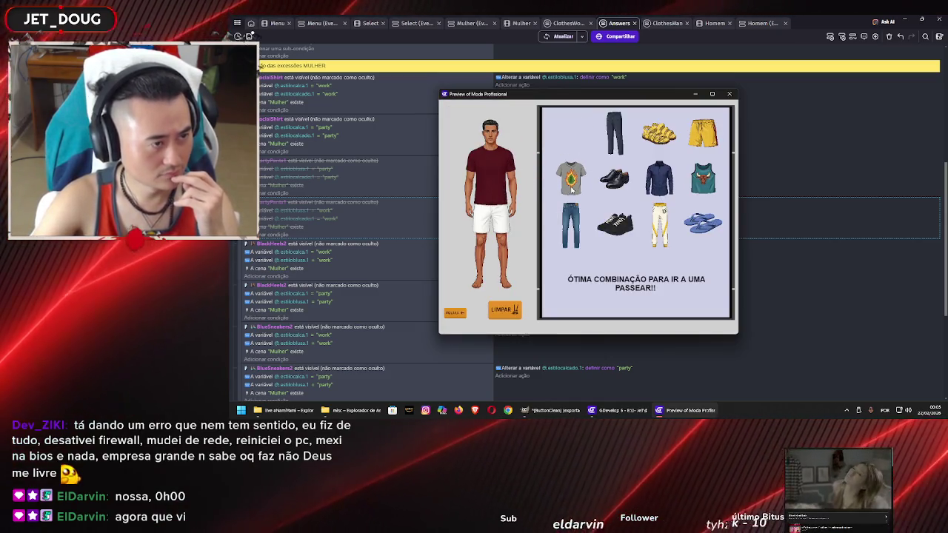
pyautogui.click(730, 95)
# Insert a new event below the first HOMEM event and move the Homem exists condition into it
pyautogui.scroll(-5, 414, 235)
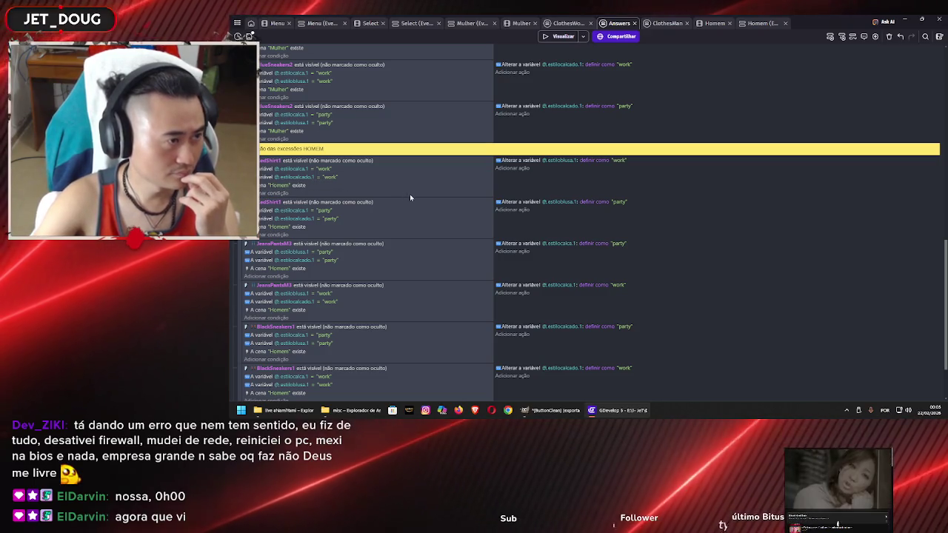
pyautogui.rightClick(522, 185)
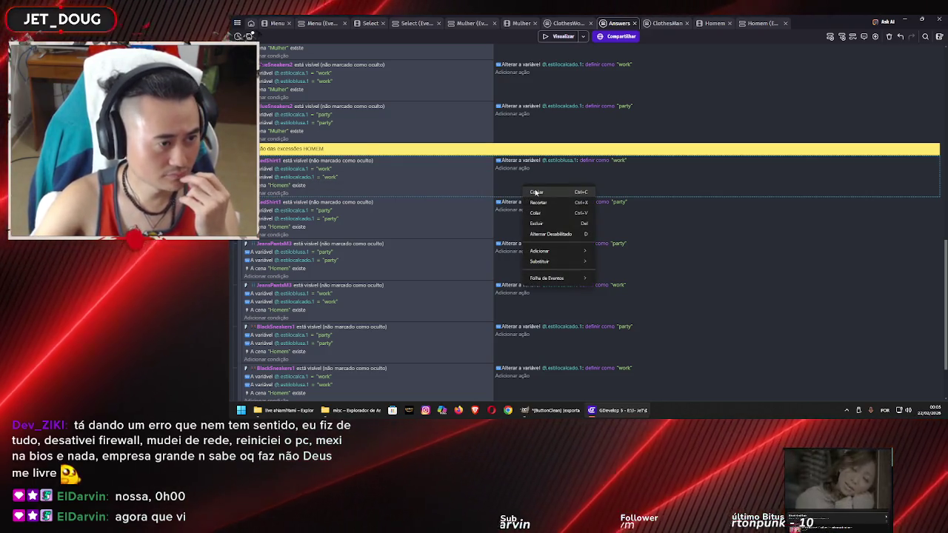
pyautogui.moveTo(569, 255)
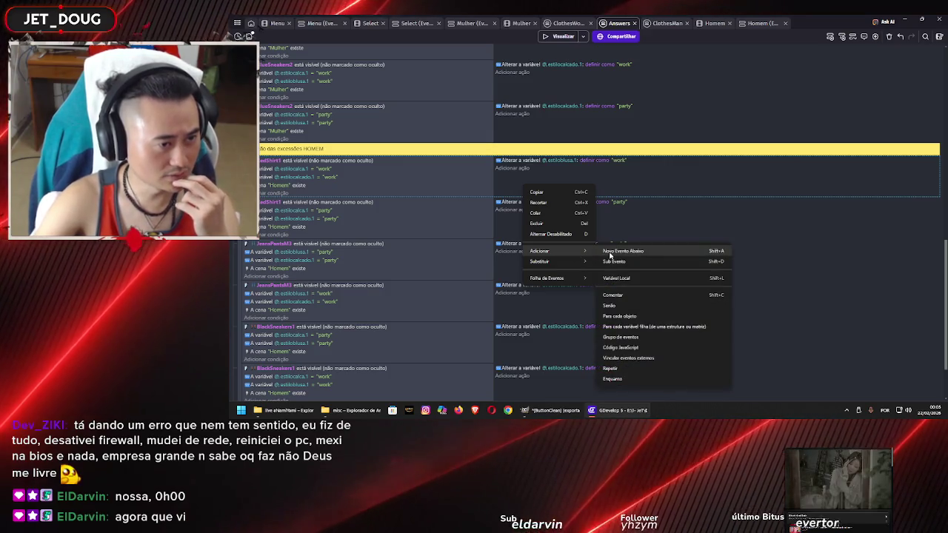
pyautogui.click(609, 256)
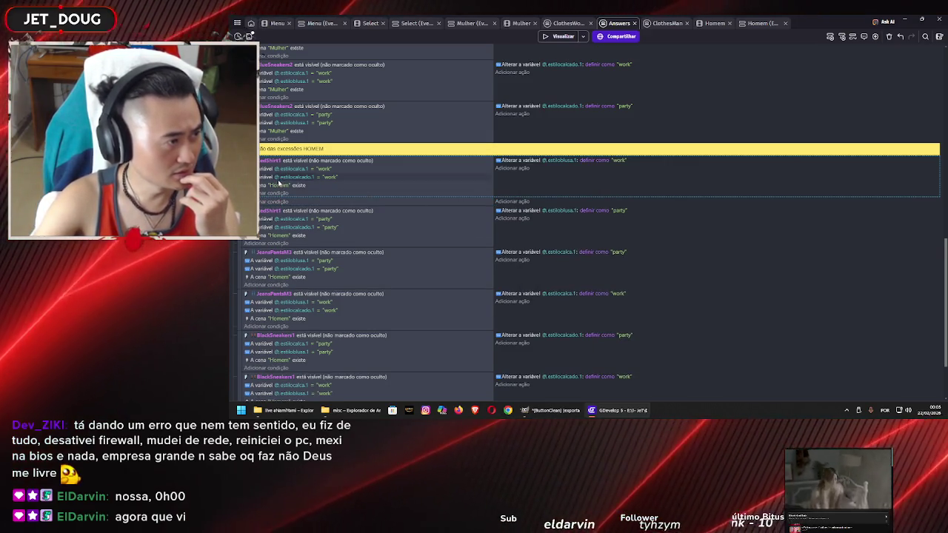
pyautogui.click(261, 187)
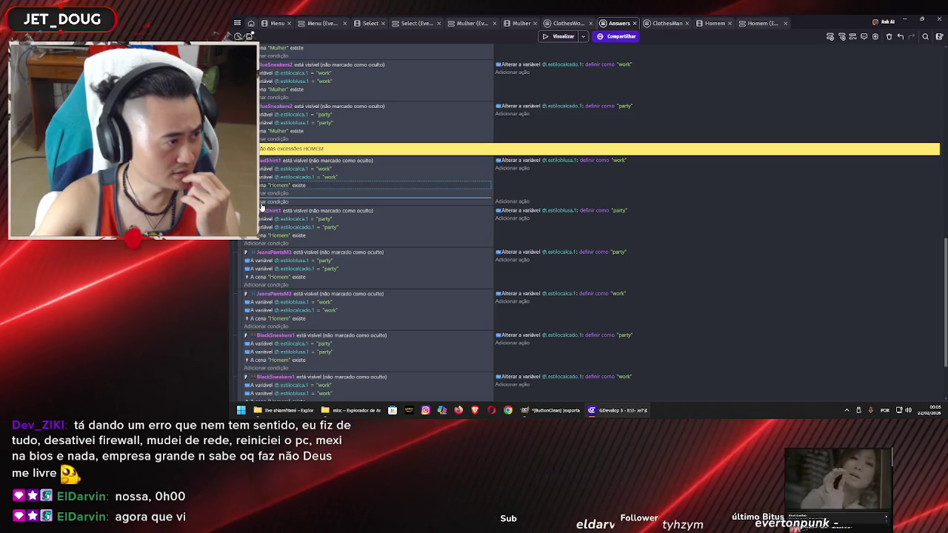
pyautogui.moveTo(260, 207); pyautogui.dragTo(262, 202)
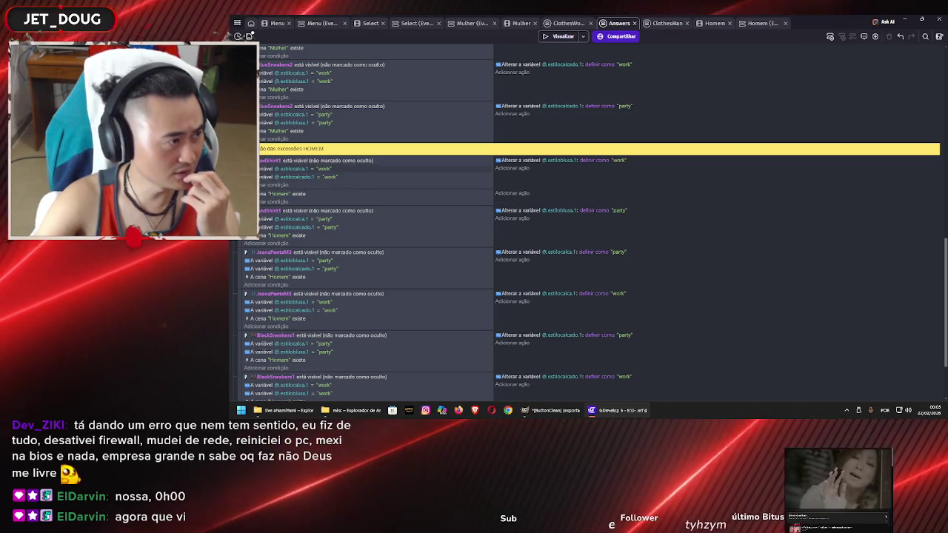
pyautogui.moveTo(259, 194); pyautogui.dragTo(259, 160)
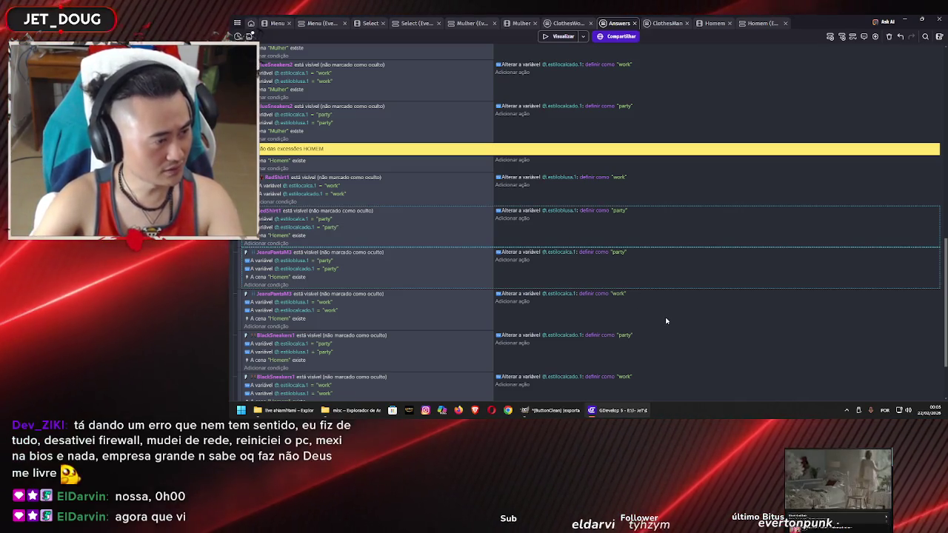
# Nest the RedShirt1 party and both BlackSneakers1 events under the new Homem event
pyautogui.scroll(-3, 689, 345)
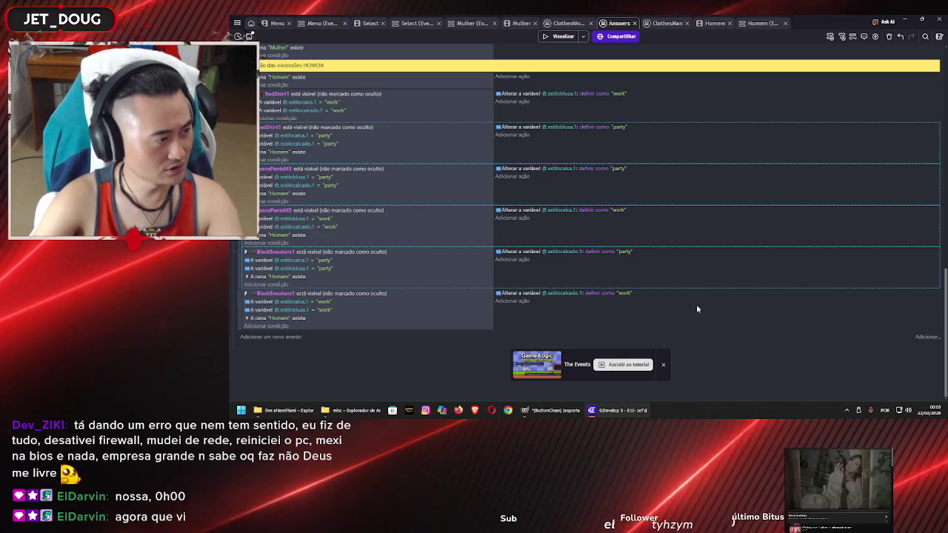
pyautogui.scroll(3, 682, 306)
pyautogui.moveTo(253, 253)
pyautogui.mouseDown()
pyautogui.moveTo(246, 285)
pyautogui.moveTo(252, 278)
pyautogui.mouseUp()
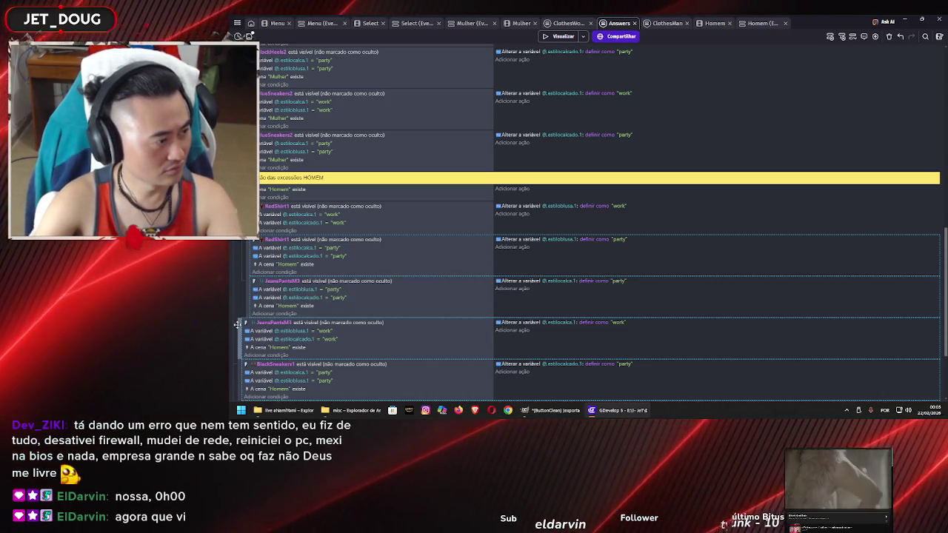
pyautogui.moveTo(241, 328); pyautogui.dragTo(246, 325)
pyautogui.scroll(-3, 243, 276)
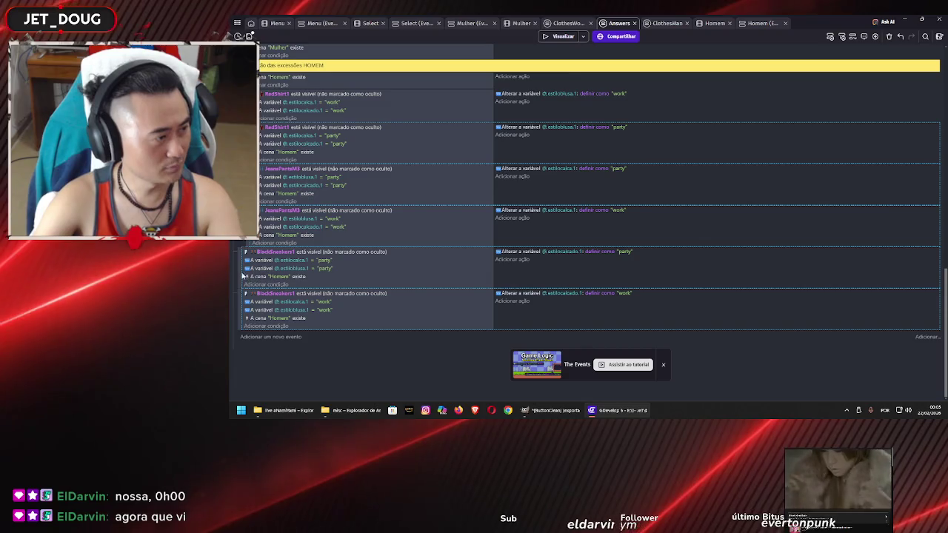
pyautogui.moveTo(244, 268); pyautogui.dragTo(251, 263)
pyautogui.moveTo(245, 301); pyautogui.dragTo(252, 302)
pyautogui.scroll(10, 381, 201)
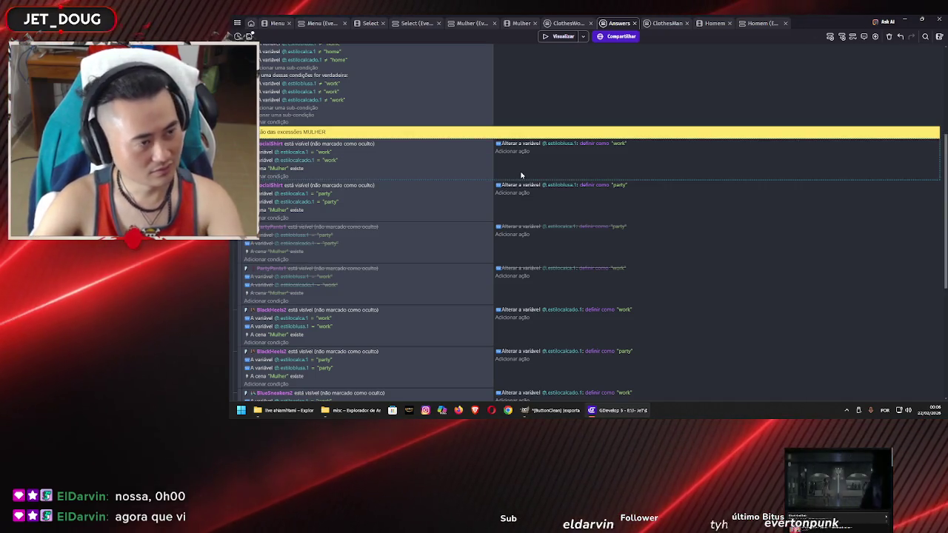
# Insert a new event holding the 'Mulher existe' condition and nest the PartyPants1 event beneath it
pyautogui.hotkey('shift', 'a')
pyautogui.moveTo(285, 168)
pyautogui.mouseDown()
pyautogui.moveTo(261, 189)
pyautogui.moveTo(263, 140)
pyautogui.mouseUp()
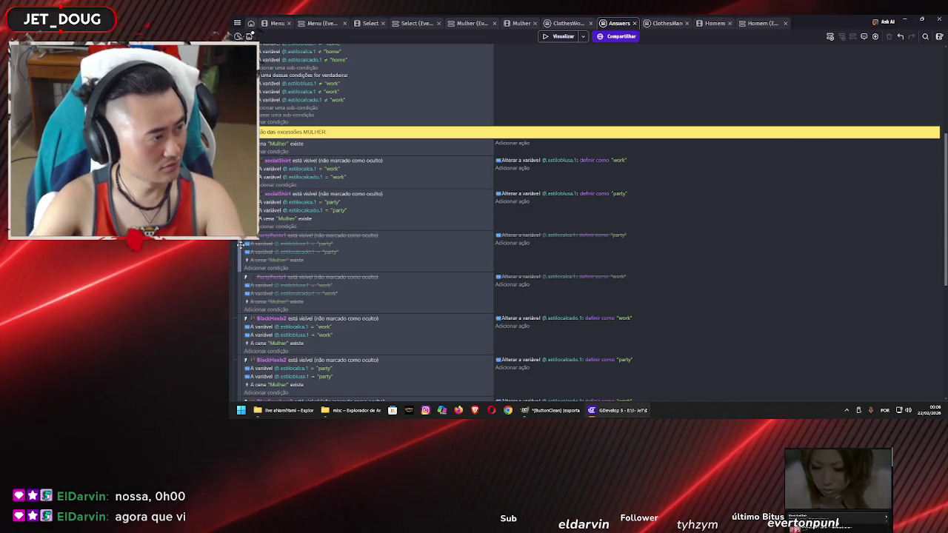
pyautogui.click(241, 246)
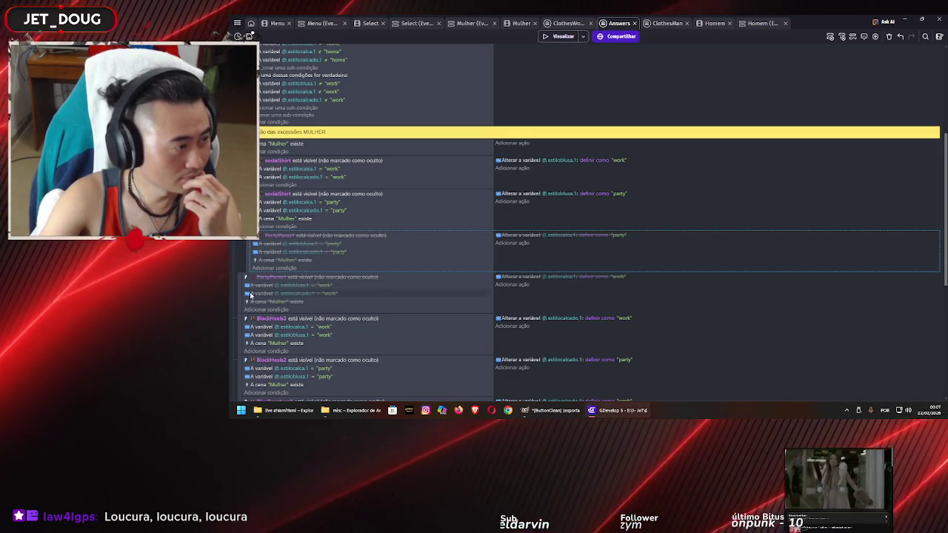
pyautogui.moveTo(241, 275)
pyautogui.mouseDown()
pyautogui.moveTo(252, 279)
pyautogui.moveTo(254, 254)
pyautogui.moveTo(238, 288)
pyautogui.moveTo(254, 302)
pyautogui.mouseUp()
pyautogui.scroll(-1, 251, 280)
pyautogui.scroll(-1, 238, 276)
pyautogui.scroll(1, 336, 204)
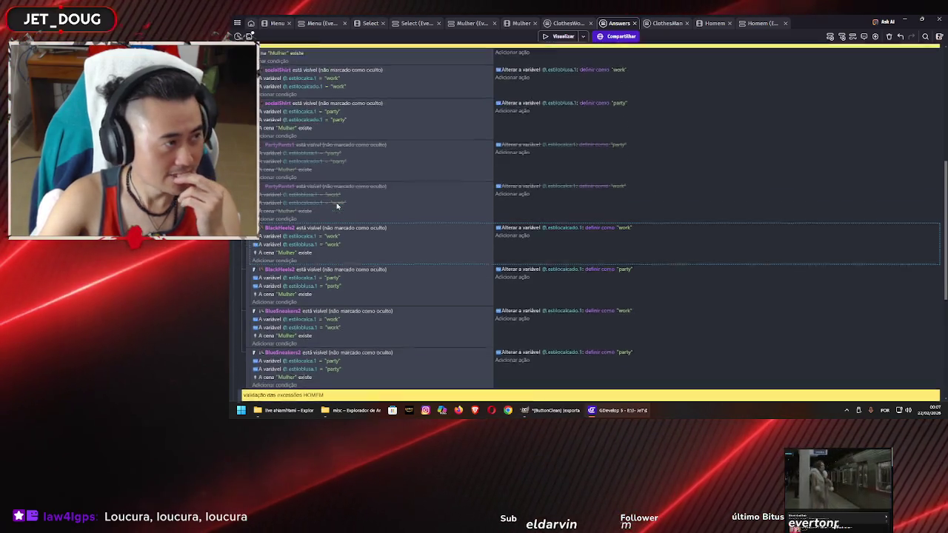
pyautogui.click(548, 36)
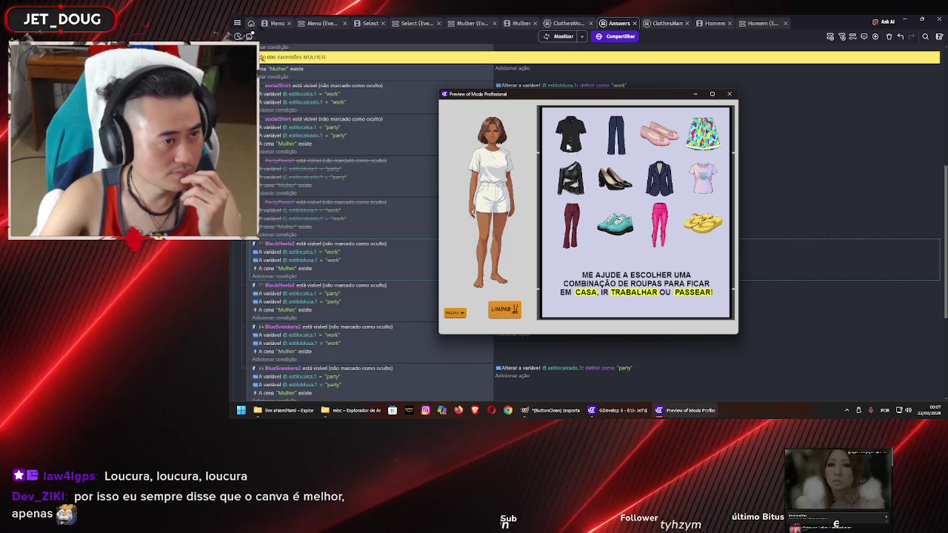
pyautogui.moveTo(570, 148); pyautogui.dragTo(495, 181)
pyautogui.moveTo(570, 226); pyautogui.dragTo(495, 215)
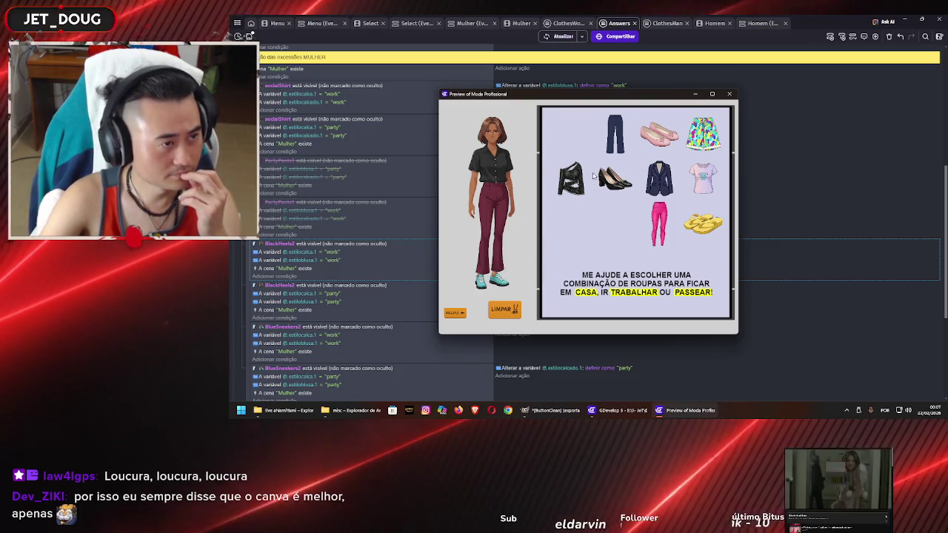
pyautogui.moveTo(614, 134); pyautogui.dragTo(497, 234)
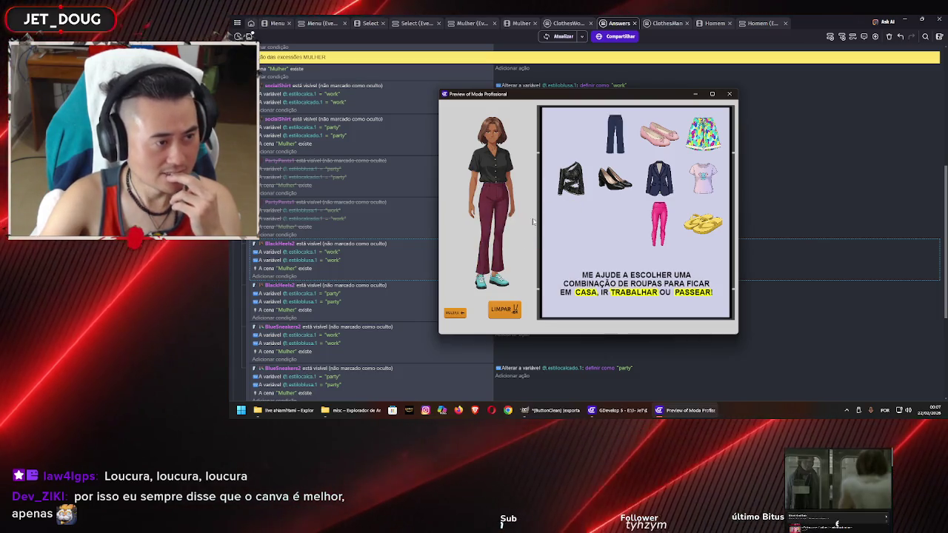
pyautogui.moveTo(571, 179); pyautogui.dragTo(495, 177)
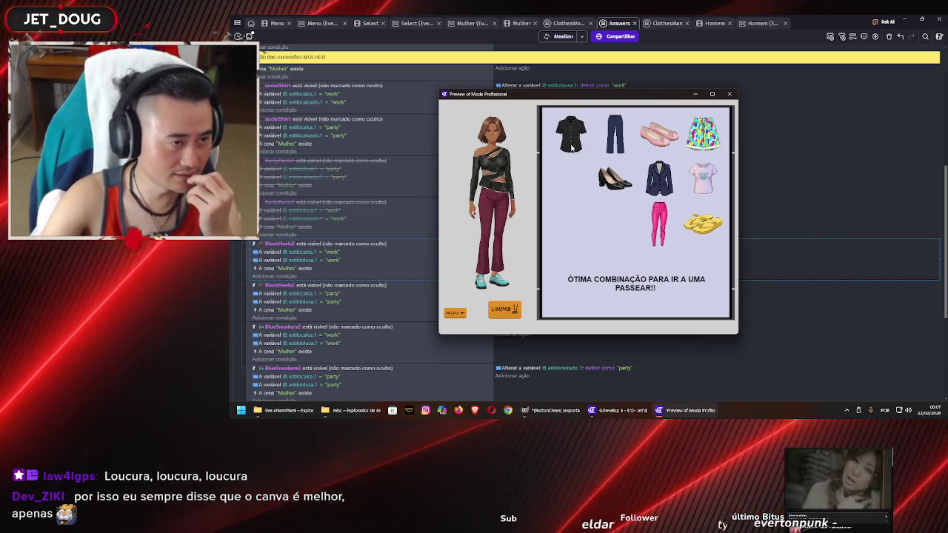
pyautogui.click(730, 93)
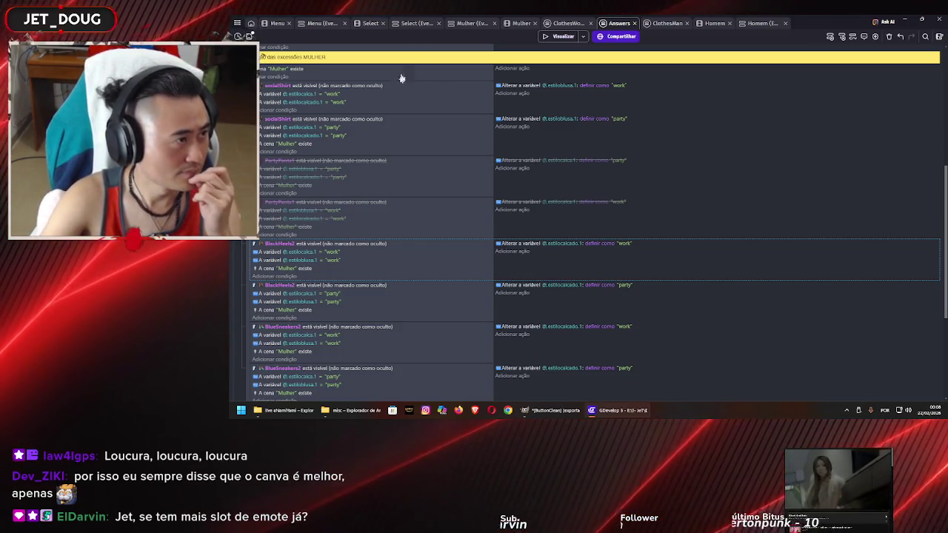
# Add a PartyPants1 Visibilidade condition to the socialShirt work event
pyautogui.scroll(2, 384, 120)
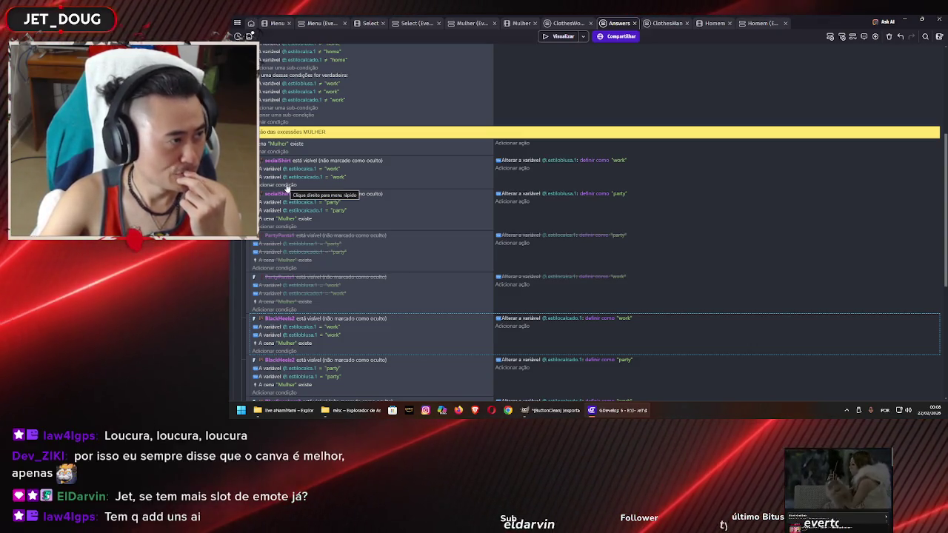
pyautogui.doubleClick(287, 190)
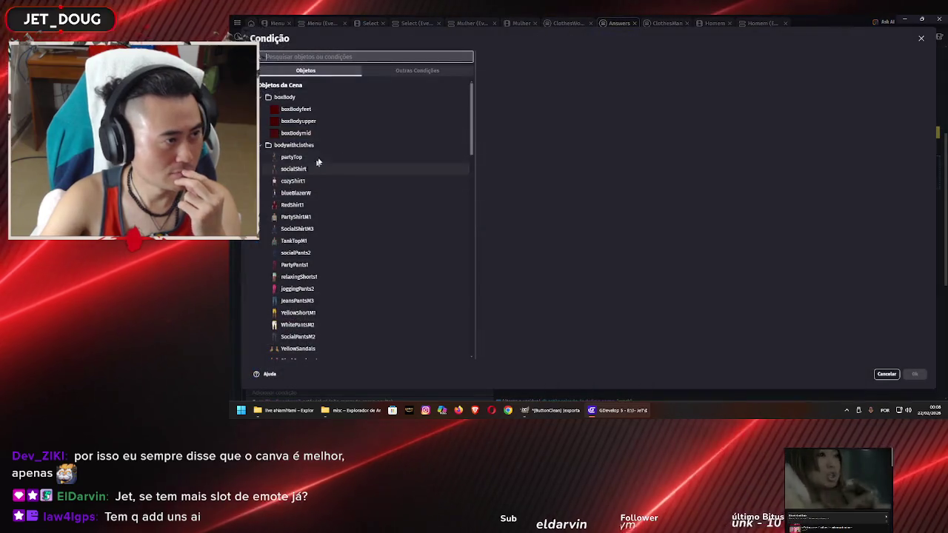
pyautogui.scroll(-3, 348, 219)
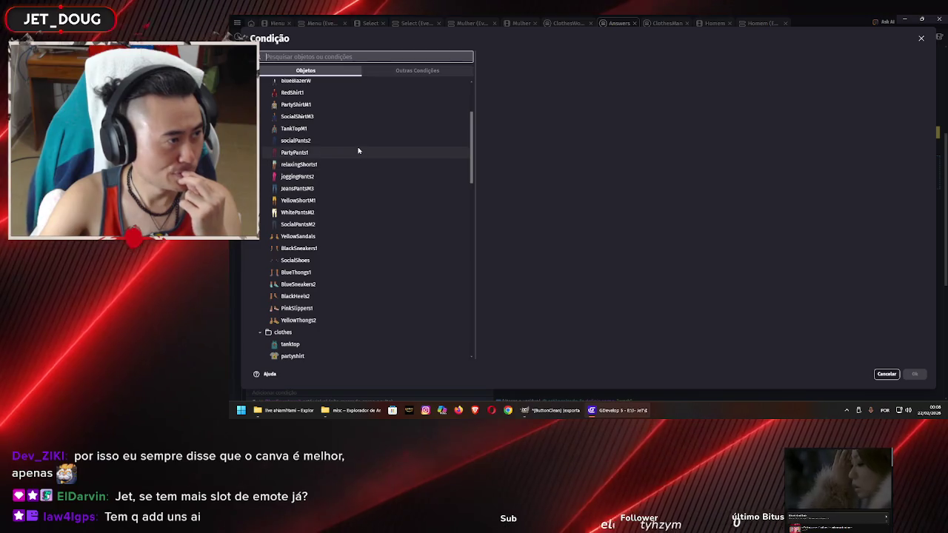
pyautogui.click(358, 151)
pyautogui.scroll(-15, 600, 211)
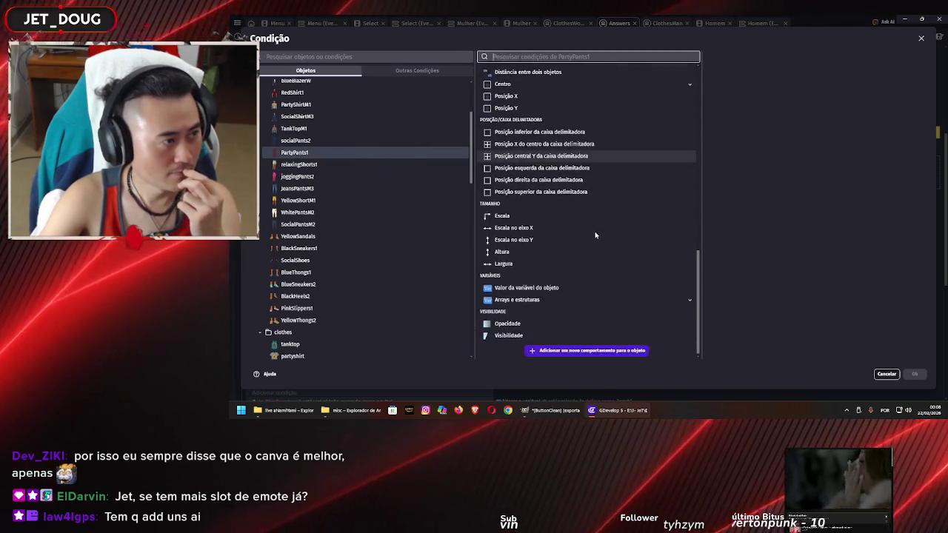
pyautogui.click(542, 331)
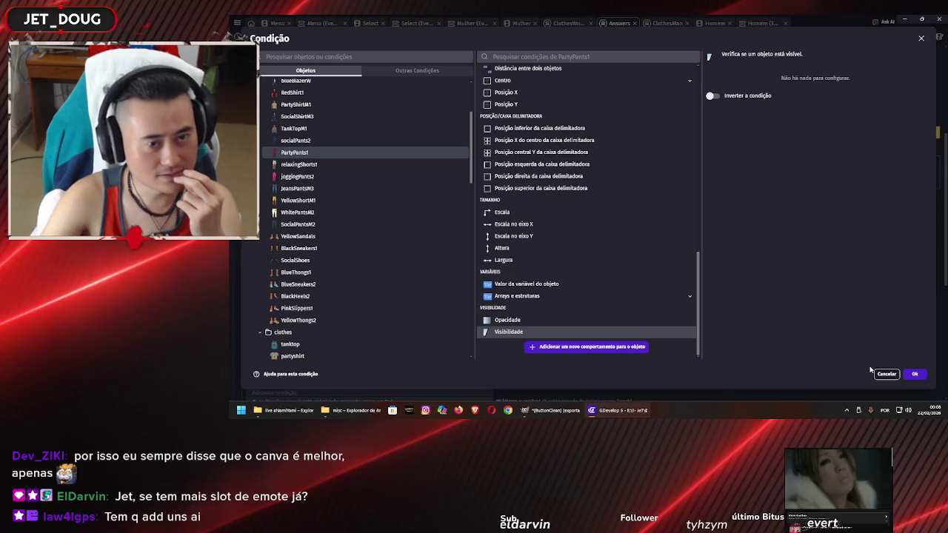
pyautogui.click(914, 374)
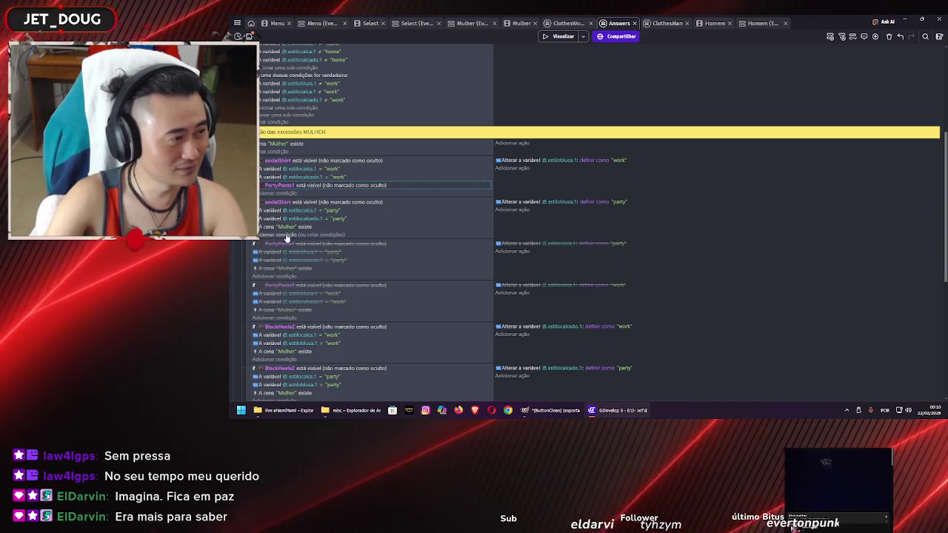
pyautogui.click(285, 235)
# Paste the PartyPants1 visibility condition into the socialShirt party event and delete its estilocalca.1 = party check
pyautogui.click(385, 388)
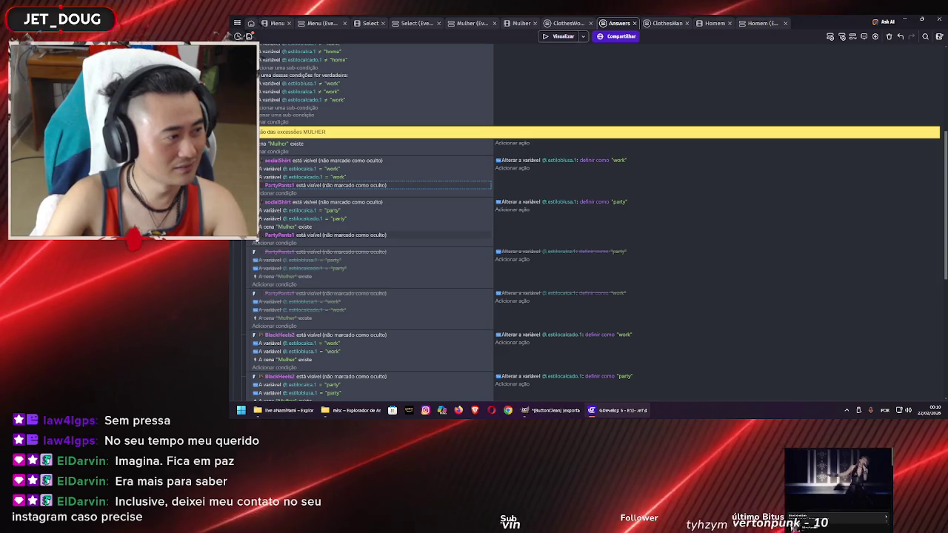
pyautogui.moveTo(268, 236)
pyautogui.mouseDown()
pyautogui.moveTo(296, 219)
pyautogui.moveTo(274, 213)
pyautogui.mouseUp()
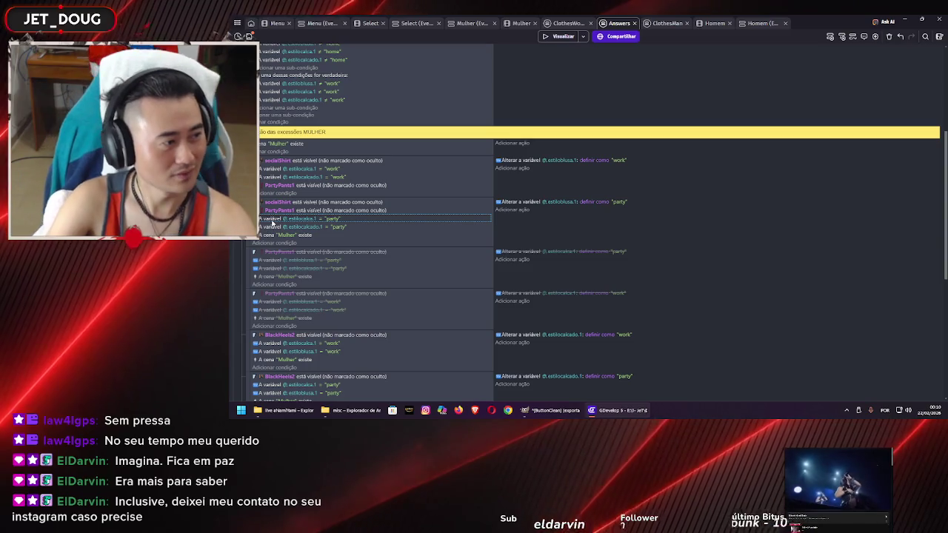
pyautogui.press('Delete')
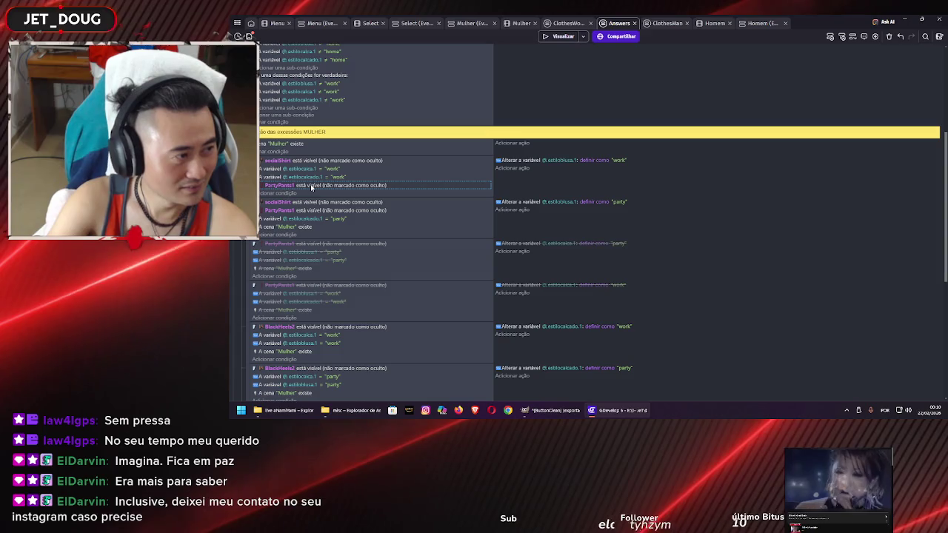
pyautogui.click(296, 191)
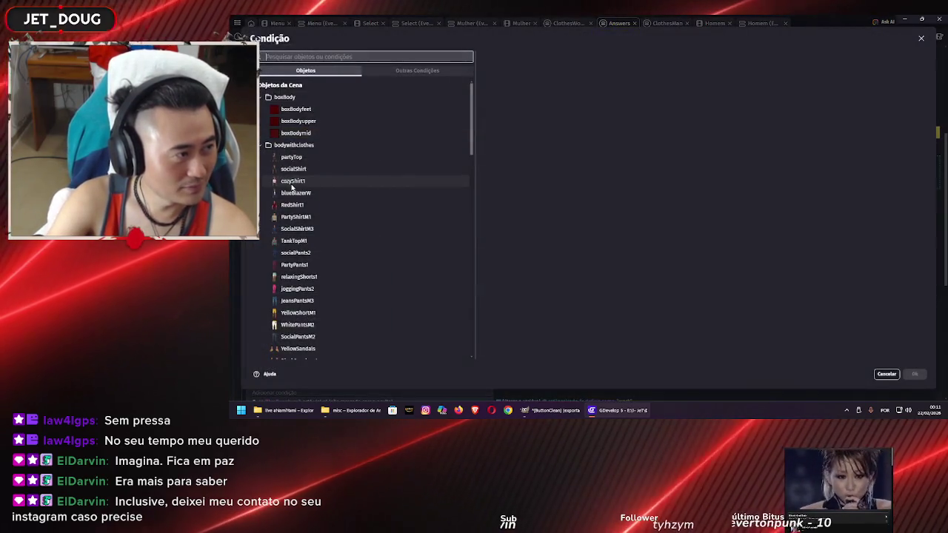
# Change the socialShirt work event's pants condition to check that socialPants2 is visible
pyautogui.scroll(-3, 309, 231)
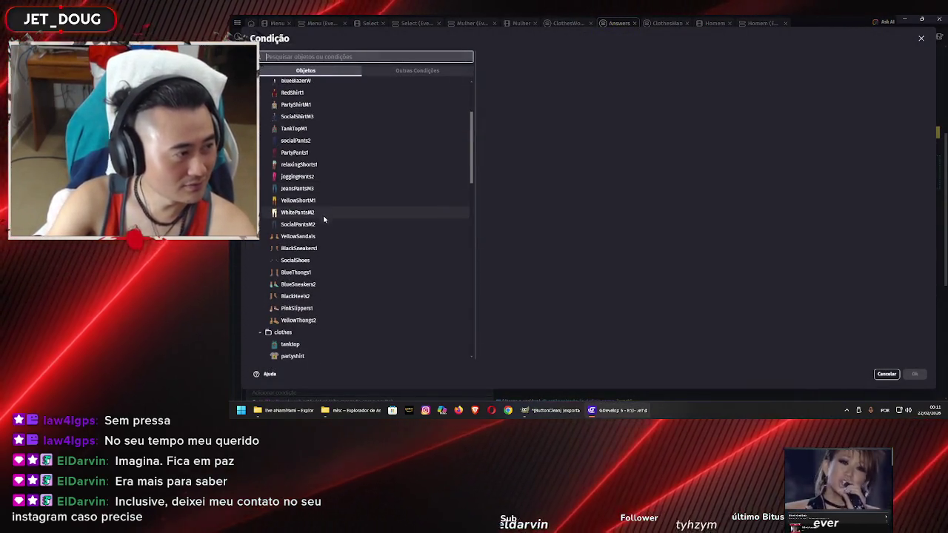
pyautogui.scroll(2, 328, 215)
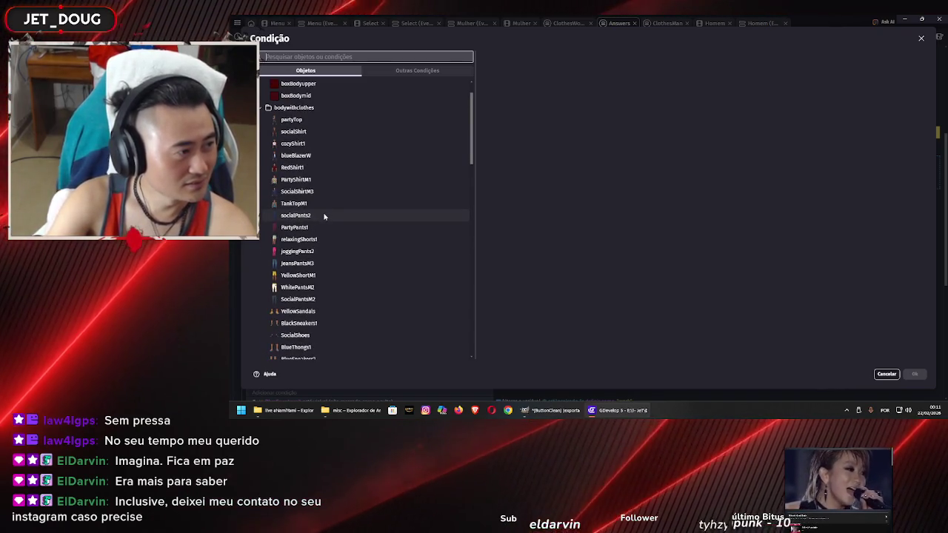
pyautogui.click(323, 215)
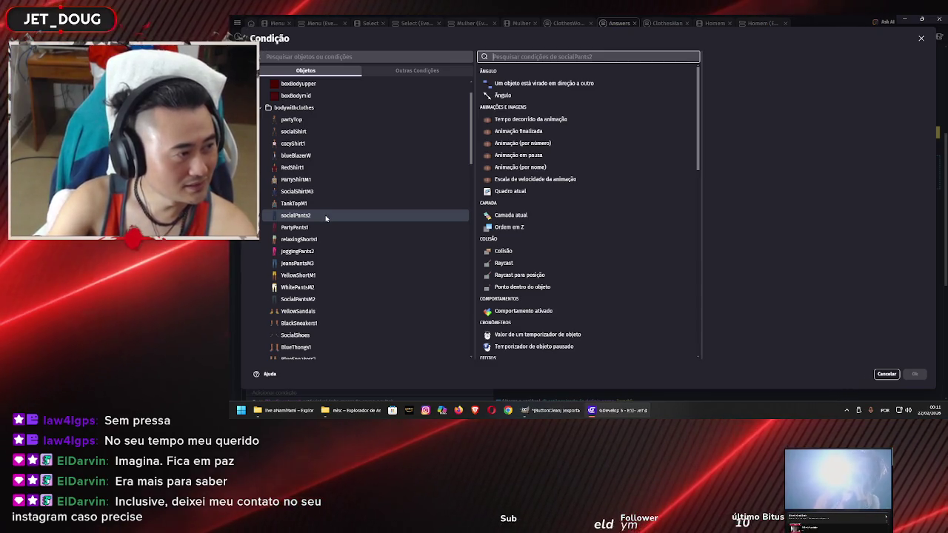
pyautogui.scroll(-2, 326, 217)
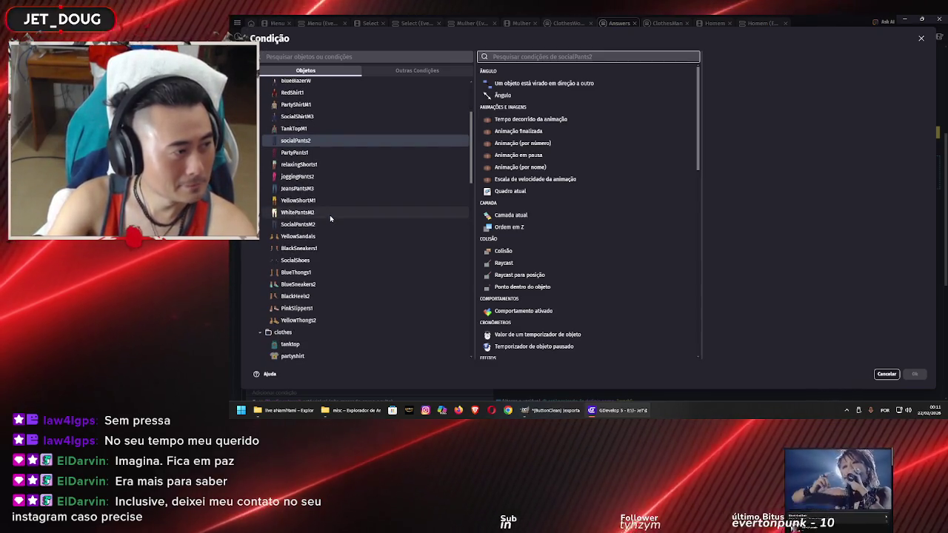
pyautogui.scroll(-5, 527, 244)
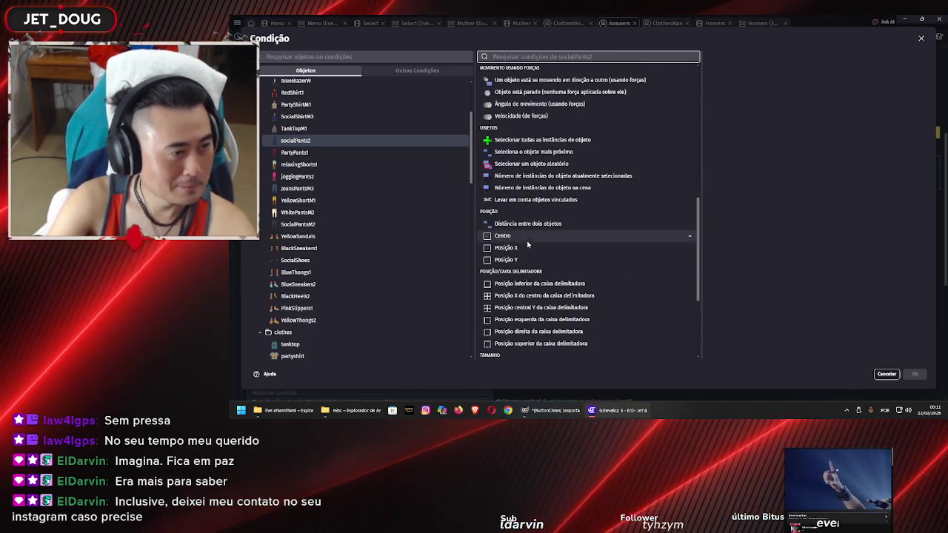
pyautogui.scroll(-3, 527, 243)
pyautogui.click(546, 330)
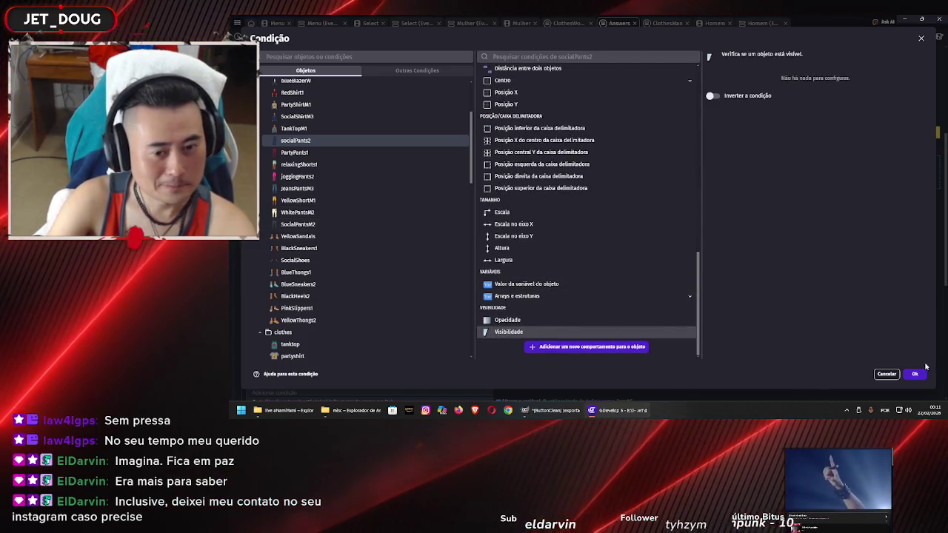
pyautogui.click(915, 374)
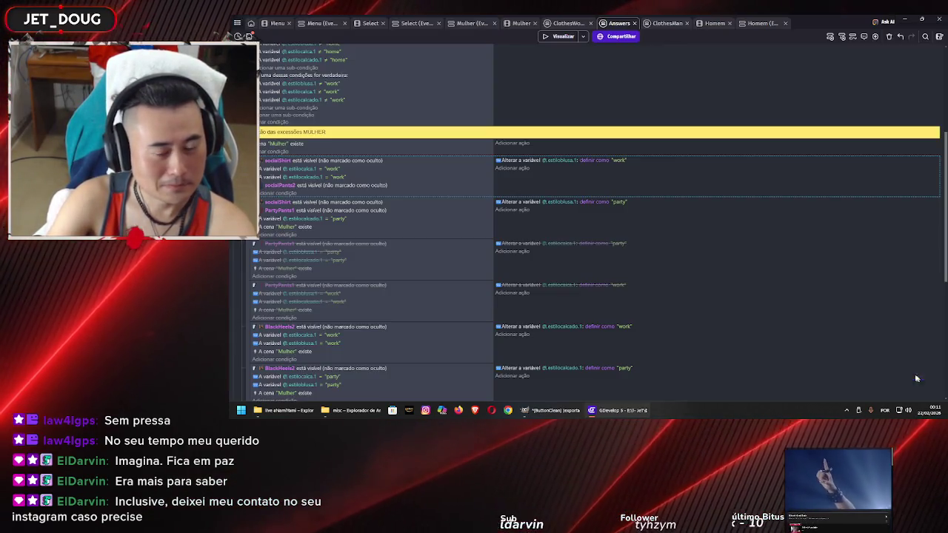
# Cut the estilocalca.1 = work comparison out of the socialShirt work event
pyautogui.click(262, 168)
pyautogui.hotkey('ctrl', 'x')
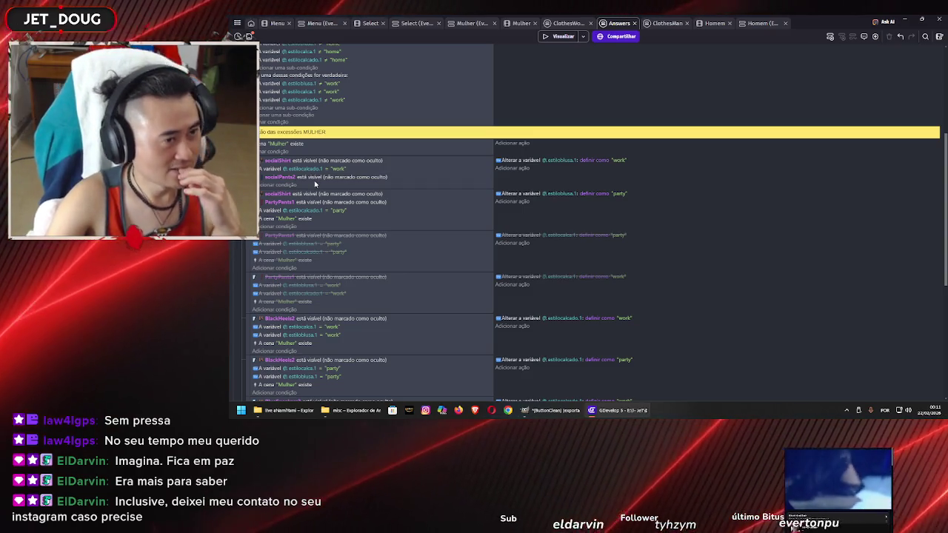
pyautogui.scroll(-2, 459, 230)
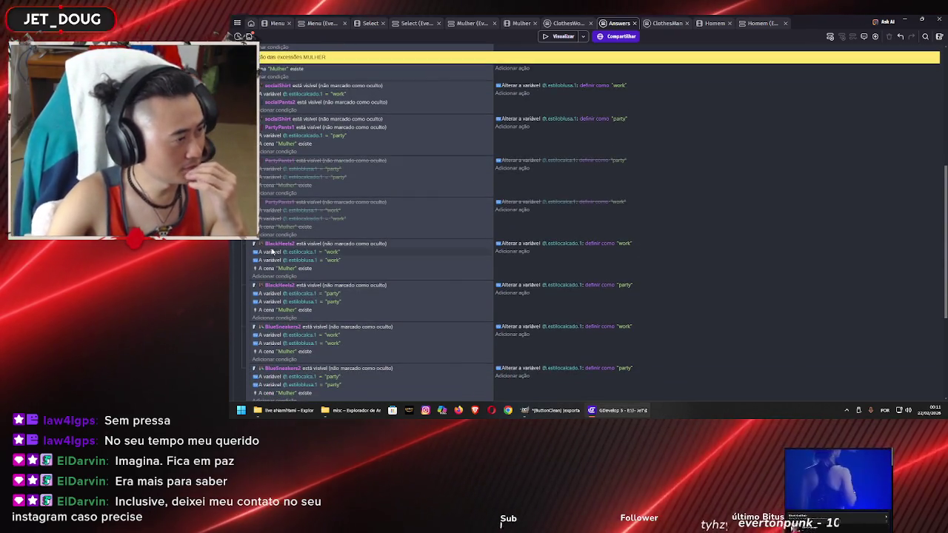
pyautogui.scroll(-1, 276, 270)
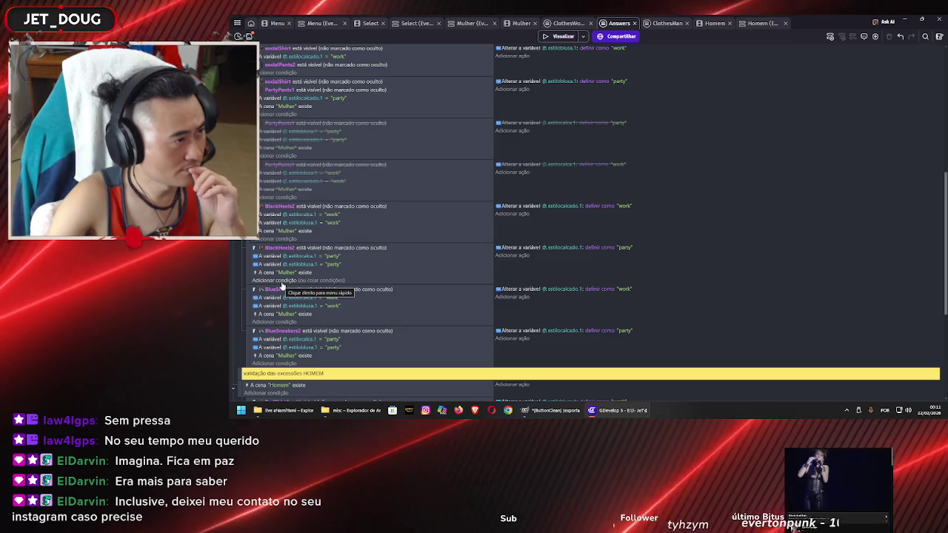
pyautogui.scroll(2, 309, 196)
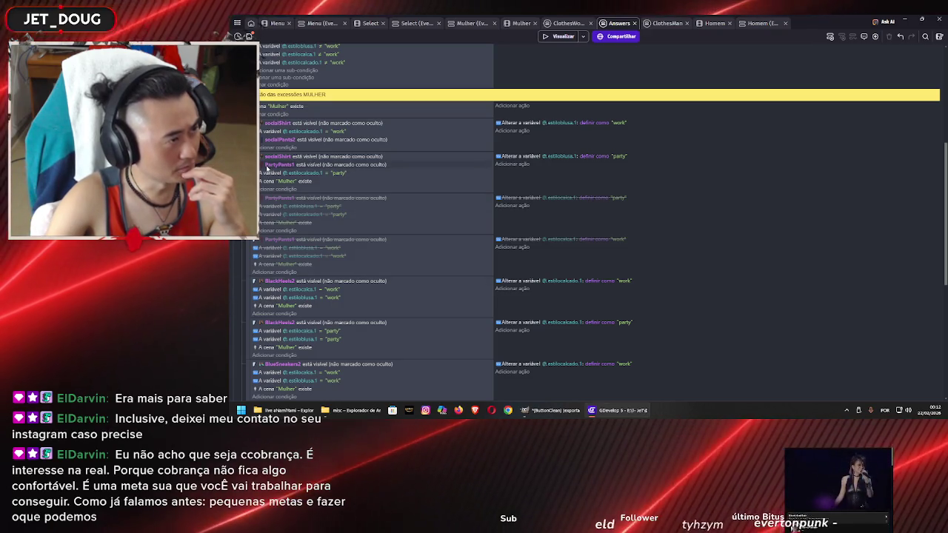
# Paste the PartyPants1 visibility condition into the BlackHeels2 work event
pyautogui.click(300, 166)
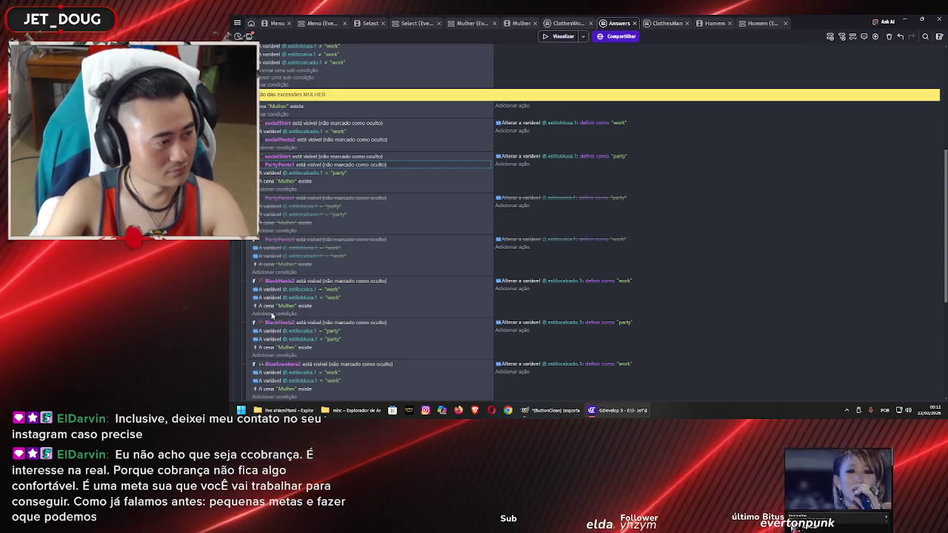
pyautogui.click(272, 313)
pyautogui.click(628, 299)
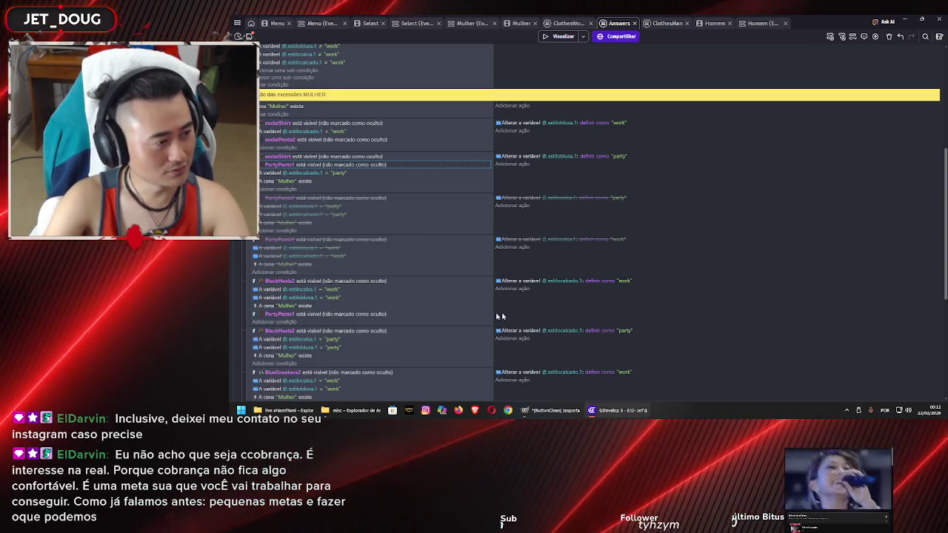
# Reorder PartyPants1 in the BlackHeels2 work event and paste it into the BlackHeels2 party event
pyautogui.scroll(-1, 300, 298)
pyautogui.moveTo(303, 281); pyautogui.dragTo(301, 260)
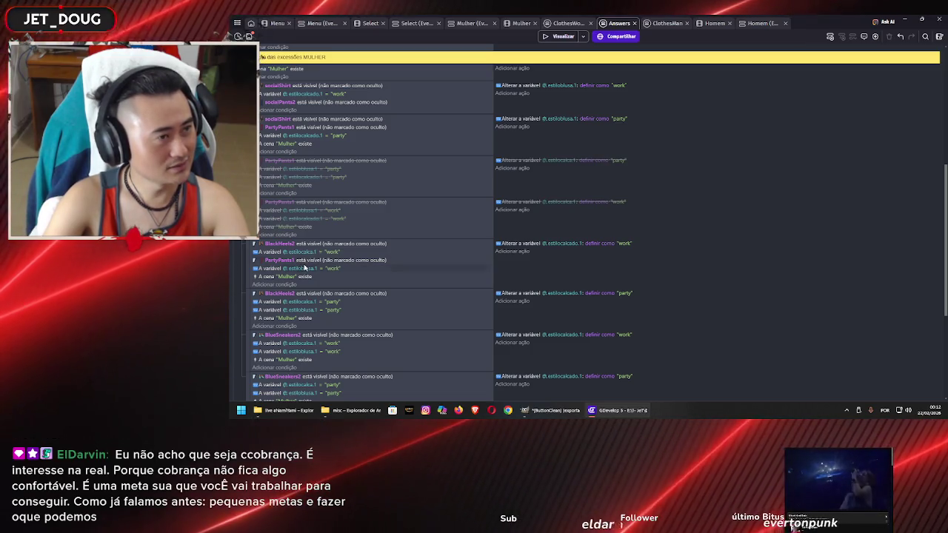
pyautogui.click(290, 327)
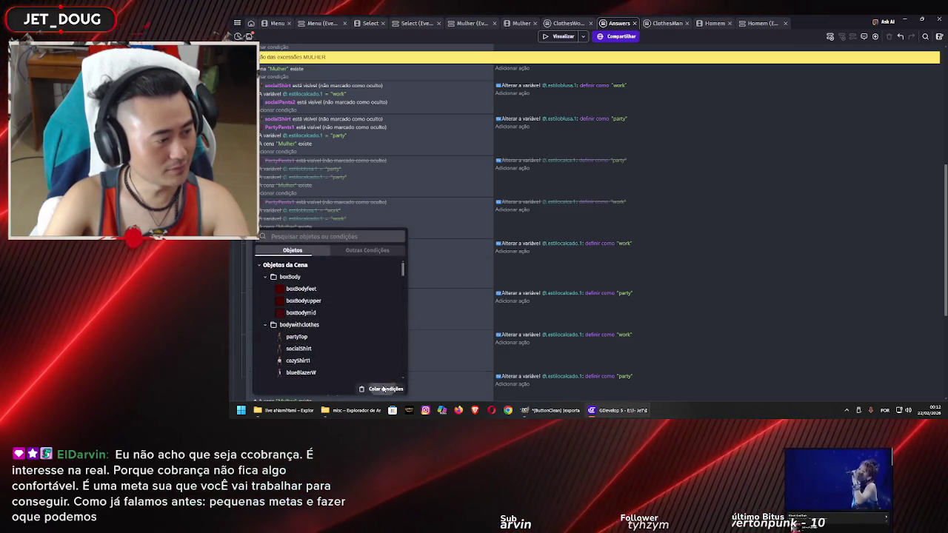
pyautogui.click(708, 311)
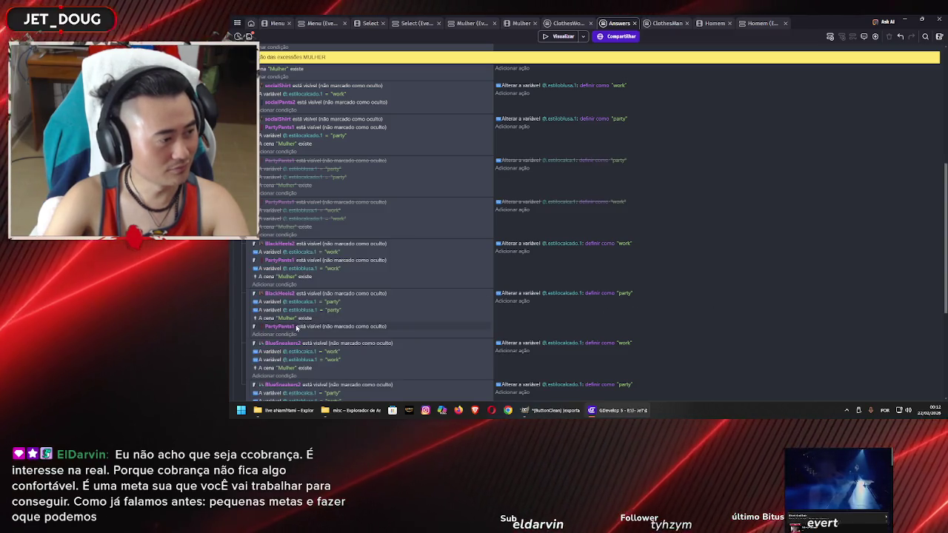
pyautogui.moveTo(303, 312); pyautogui.dragTo(305, 309)
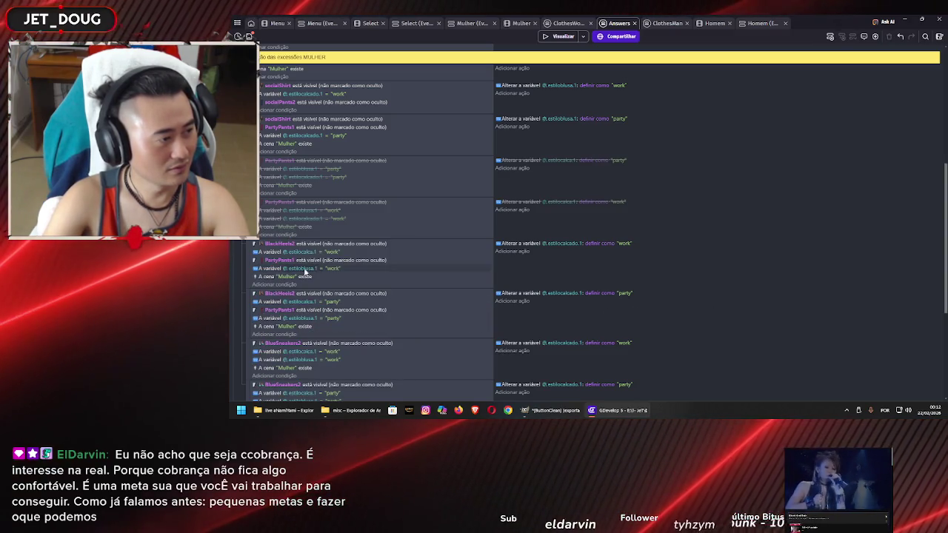
# Switch the BlackHeels2 work event's pants check object to socialPants2
pyautogui.click(273, 261)
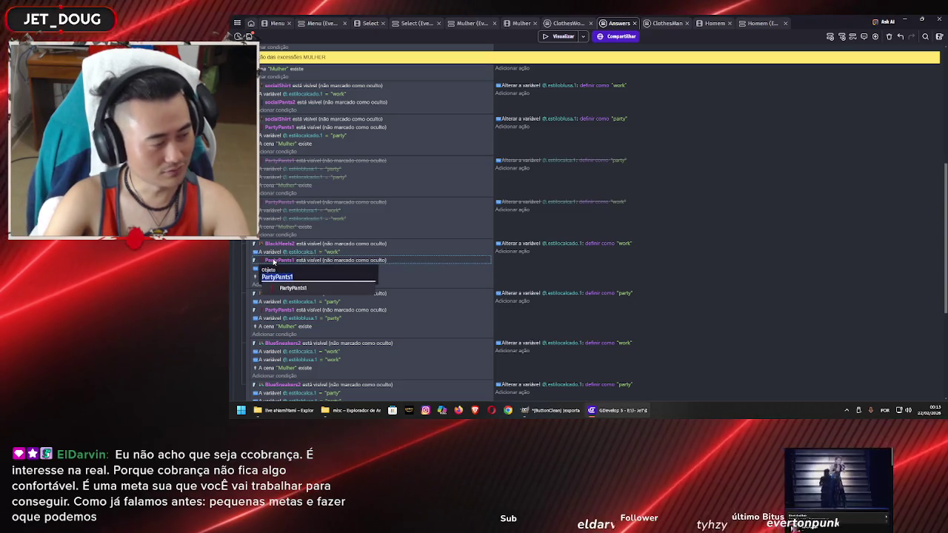
pyautogui.write('socia')
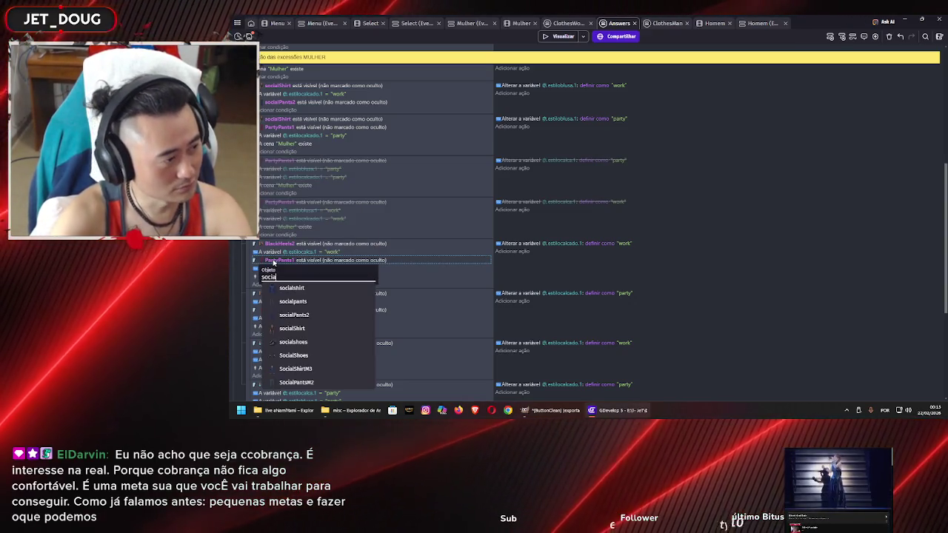
pyautogui.press('Down')
pyautogui.press('Down')
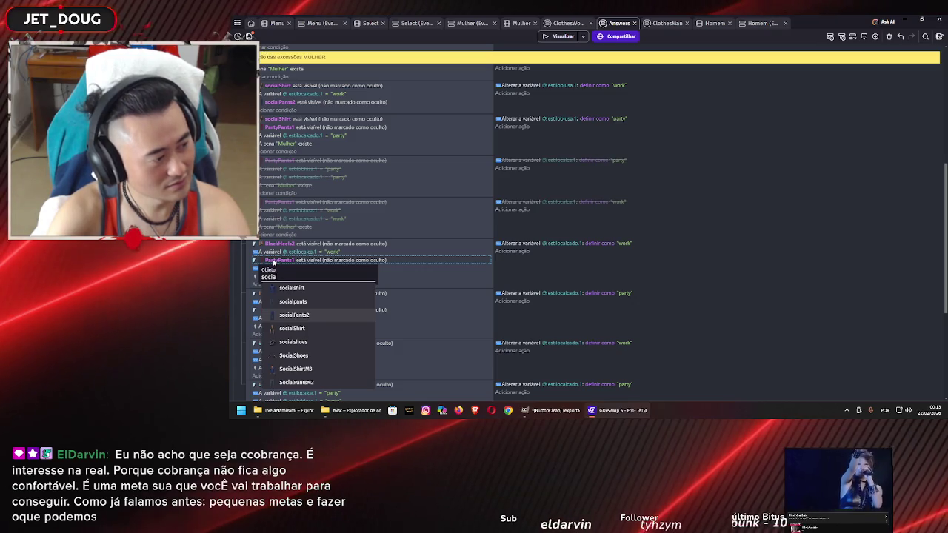
pyautogui.press('Return')
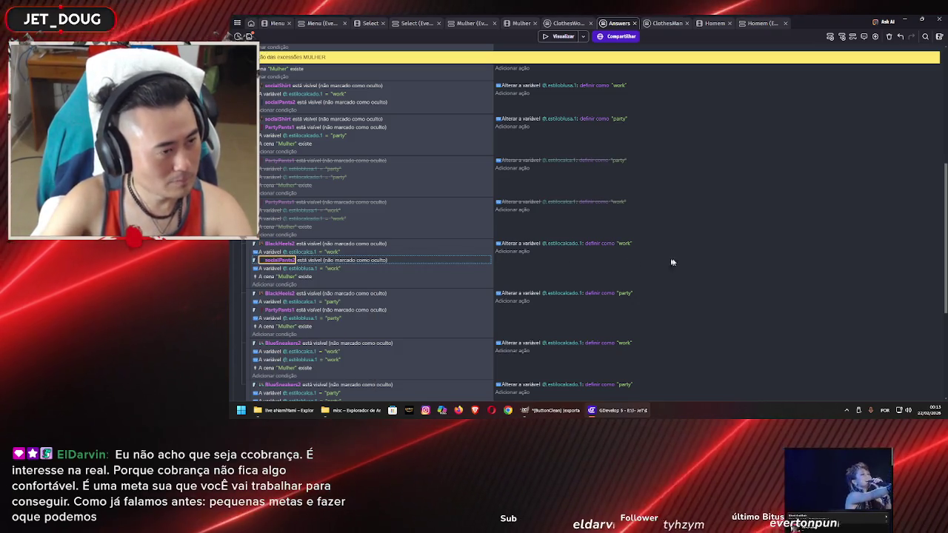
# Paste the socialPants2 visibility condition into the work BlueSneakers2 event
pyautogui.click(725, 247)
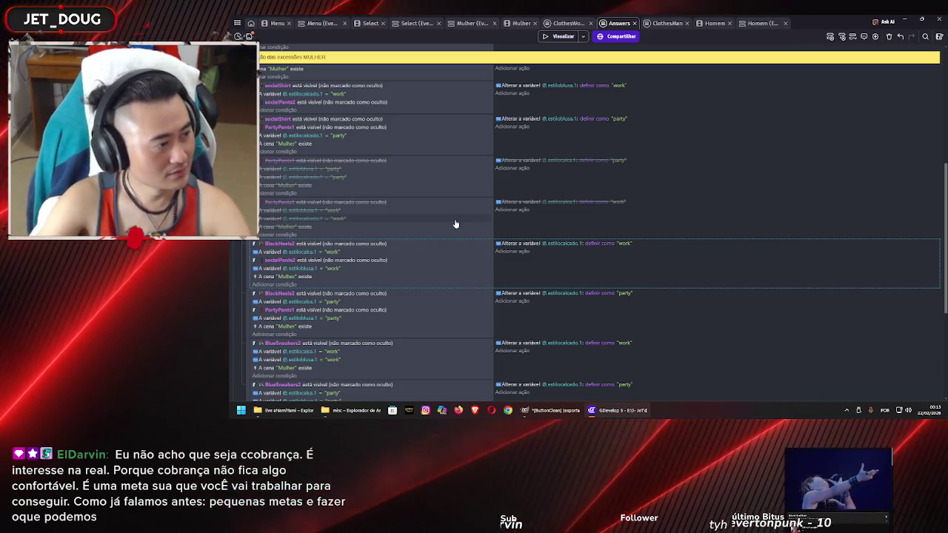
pyautogui.scroll(-2, 455, 226)
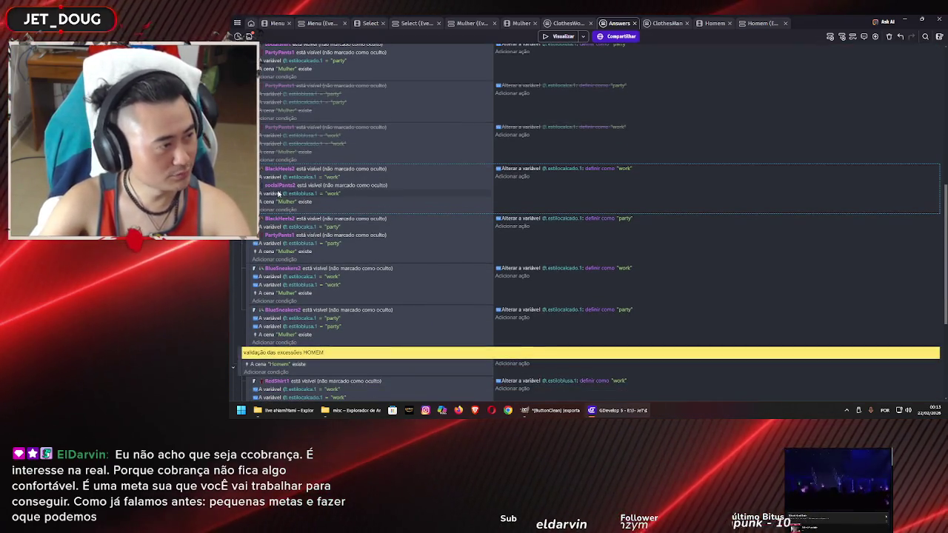
pyautogui.click(314, 187)
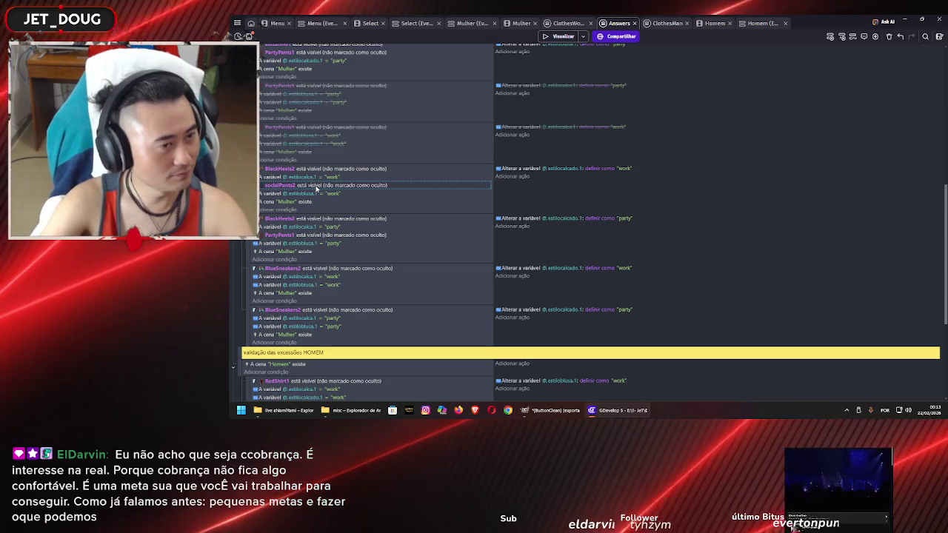
pyautogui.click(269, 301)
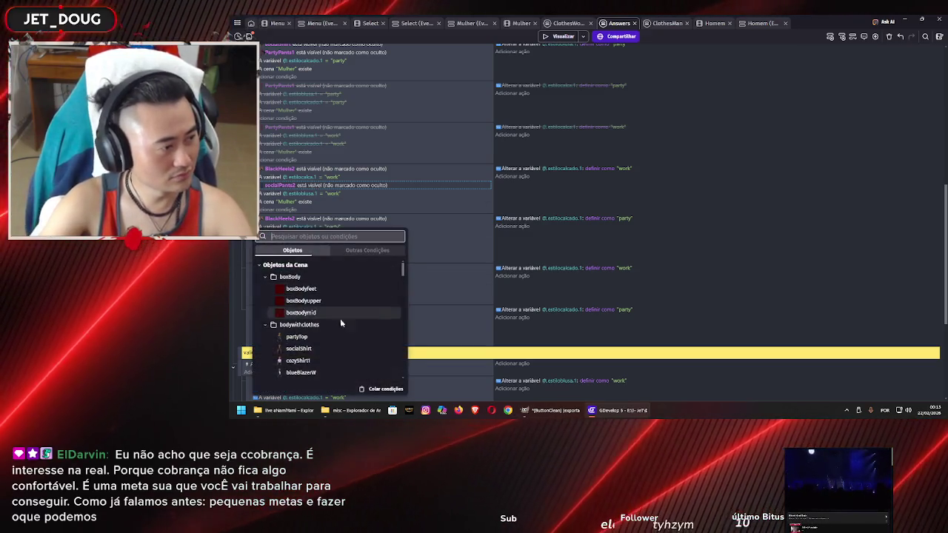
pyautogui.hotkey('ctrl', 'v')
pyautogui.click(407, 283)
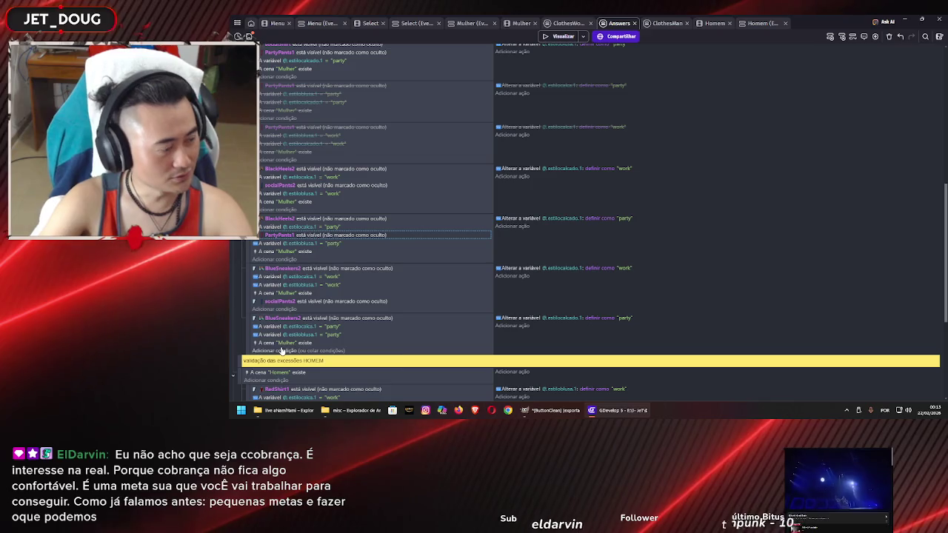
# Add the PartyPants1 visibility condition to the party BlueSneakers2 event and launch a preview
pyautogui.click(281, 351)
pyautogui.click(372, 387)
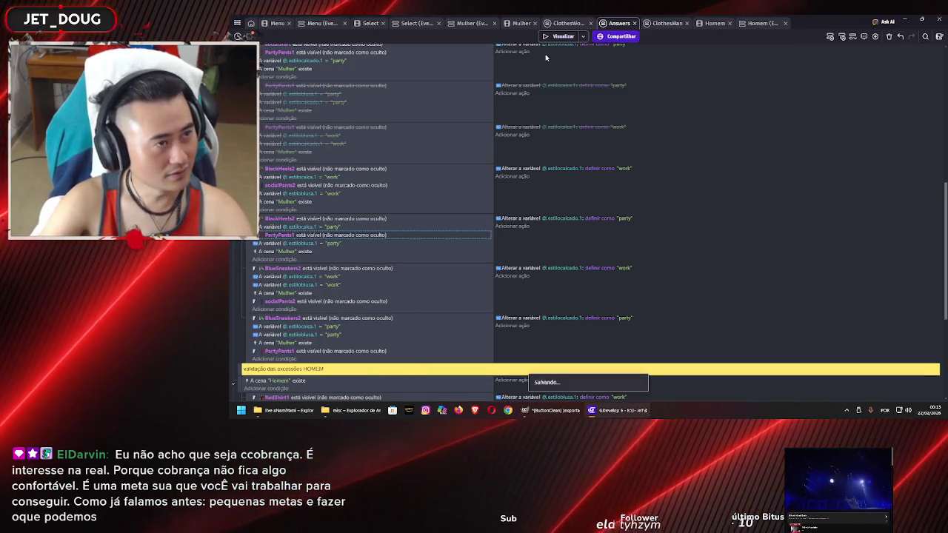
pyautogui.click(556, 36)
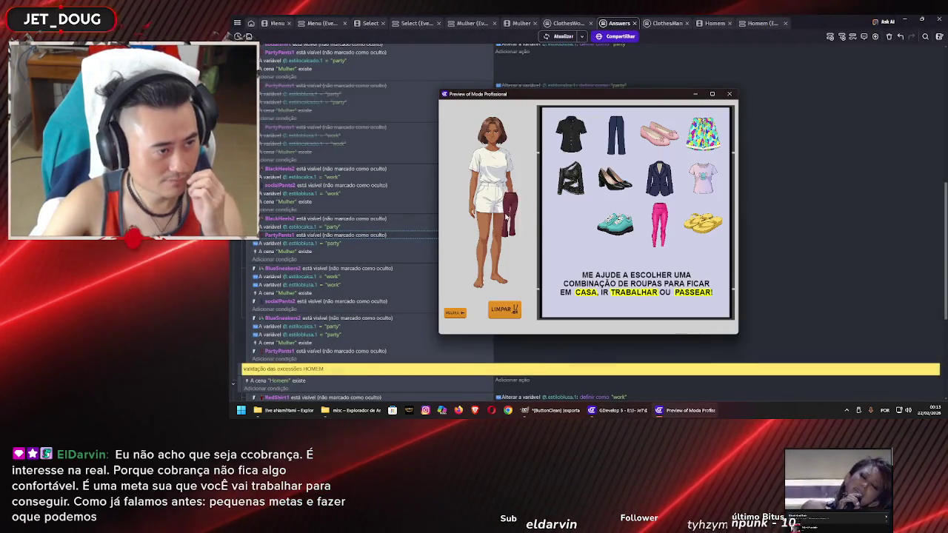
pyautogui.moveTo(508, 217); pyautogui.dragTo(502, 216)
pyautogui.moveTo(580, 152); pyautogui.dragTo(494, 159)
pyautogui.moveTo(615, 179); pyautogui.dragTo(506, 274)
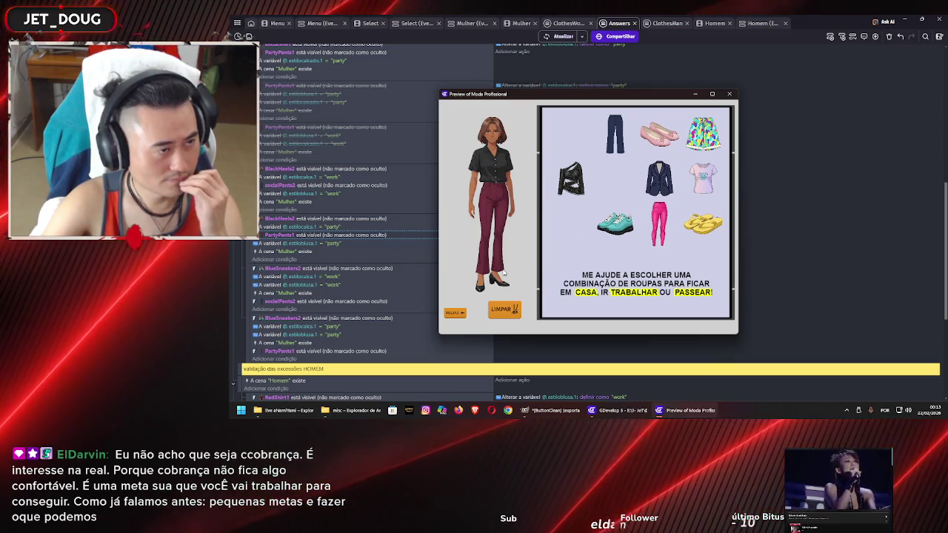
pyautogui.hotkey('alt', 'F4')
pyautogui.scroll(3, 541, 255)
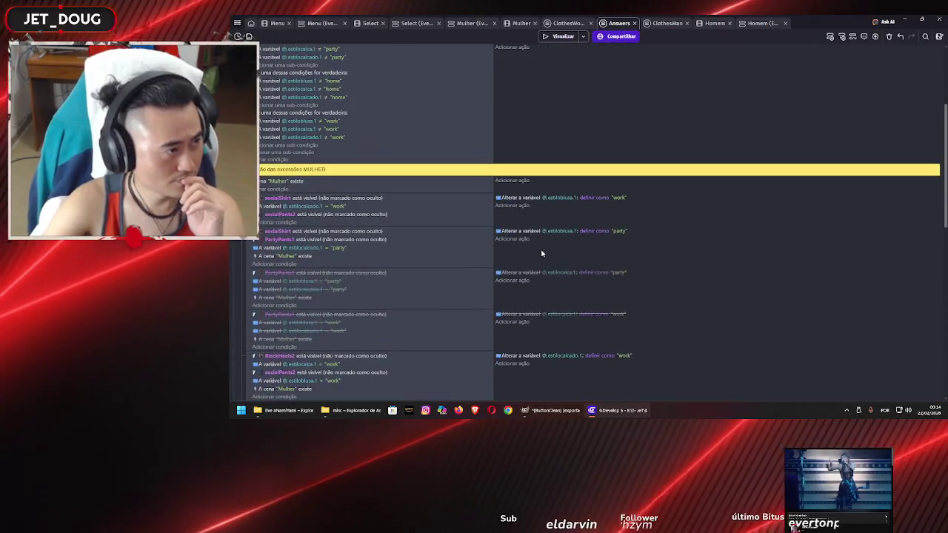
pyautogui.scroll(-1, 541, 255)
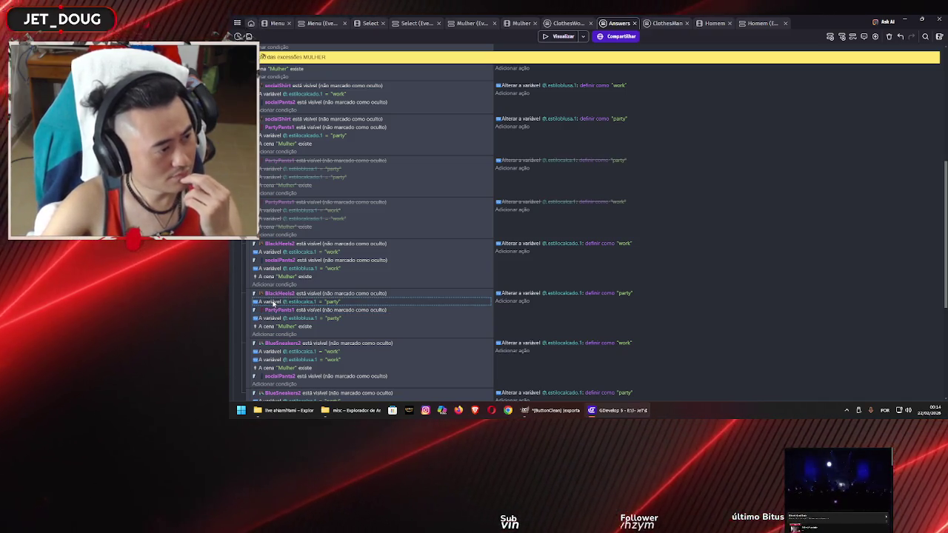
pyautogui.scroll(-1, 274, 303)
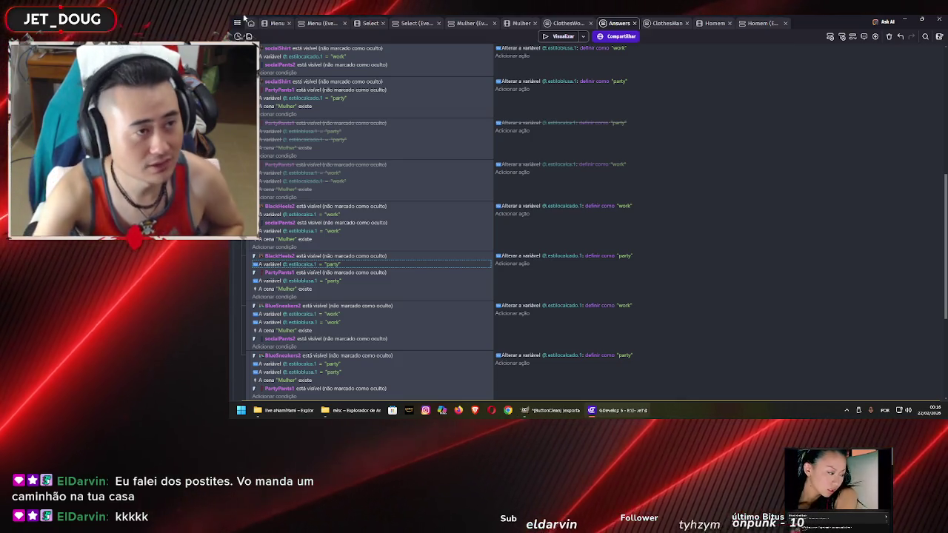
pyautogui.scroll(-5, 464, 302)
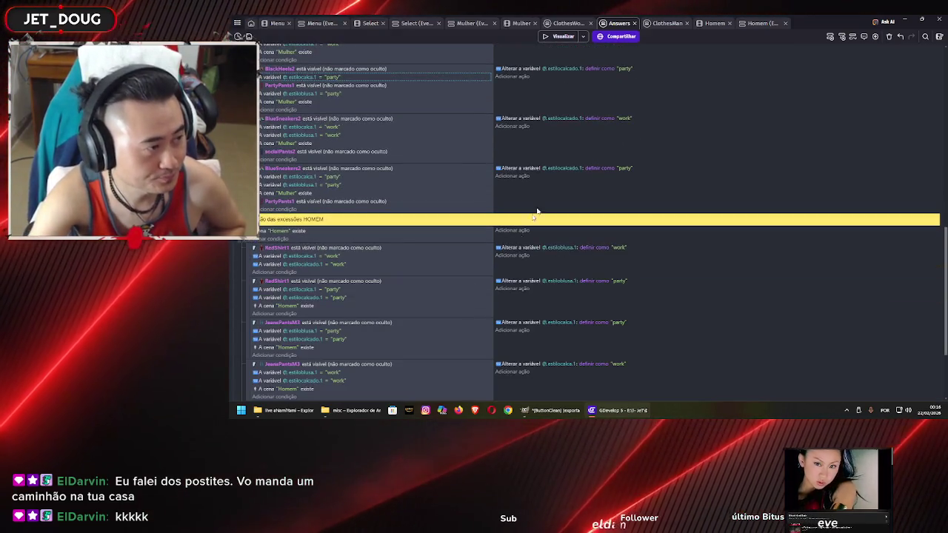
pyautogui.click(560, 37)
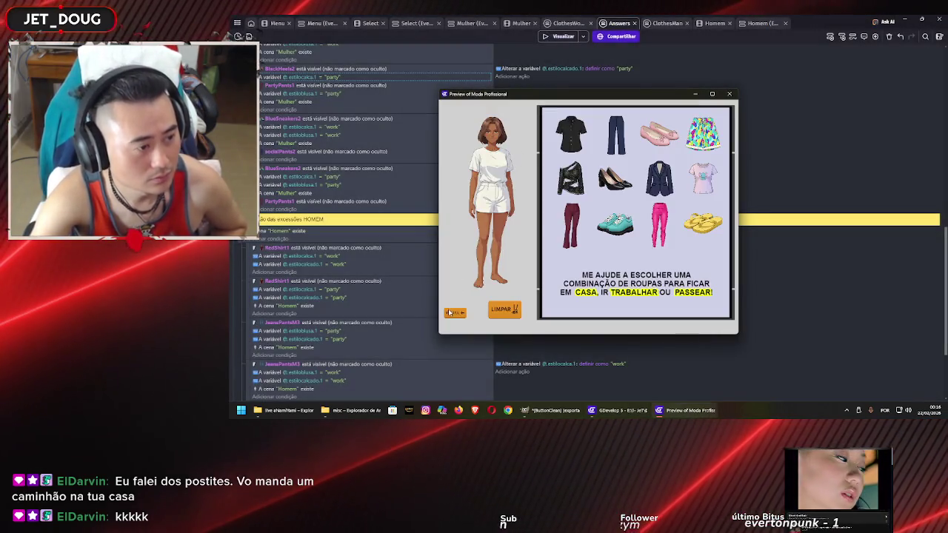
pyautogui.click(450, 313)
pyautogui.click(583, 174)
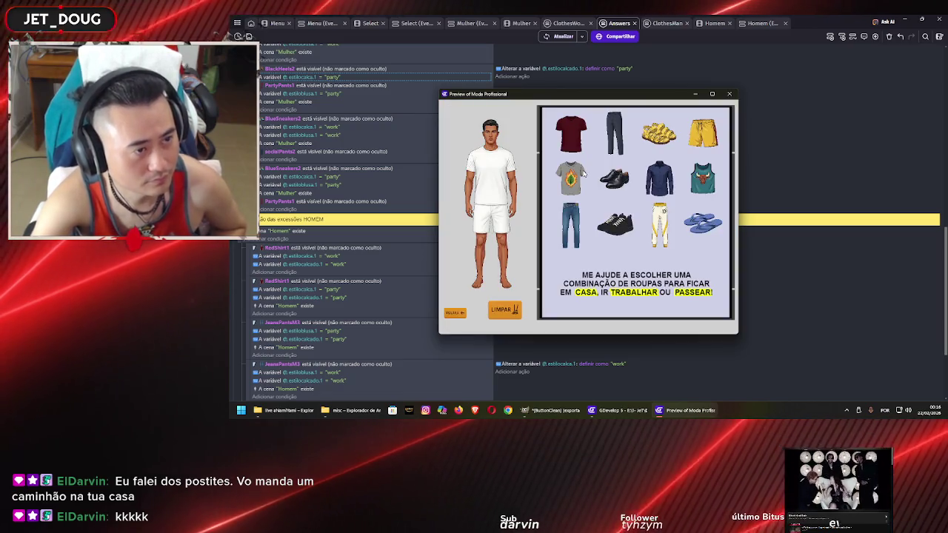
pyautogui.moveTo(571, 133); pyautogui.dragTo(490, 167)
pyautogui.moveTo(570, 226); pyautogui.dragTo(490, 233)
pyautogui.moveTo(615, 178)
pyautogui.mouseDown()
pyautogui.moveTo(552, 244)
pyautogui.moveTo(478, 285)
pyautogui.mouseUp()
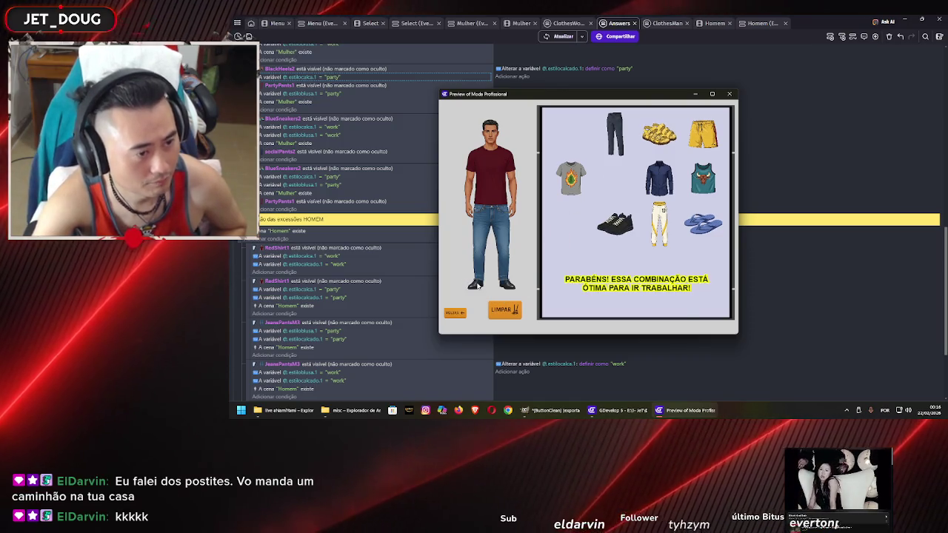
pyautogui.click(456, 312)
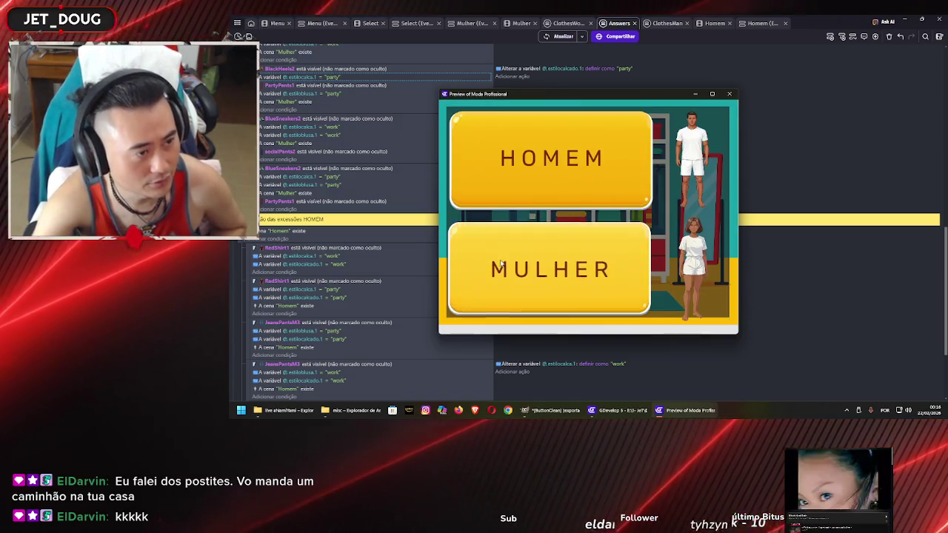
pyautogui.click(500, 263)
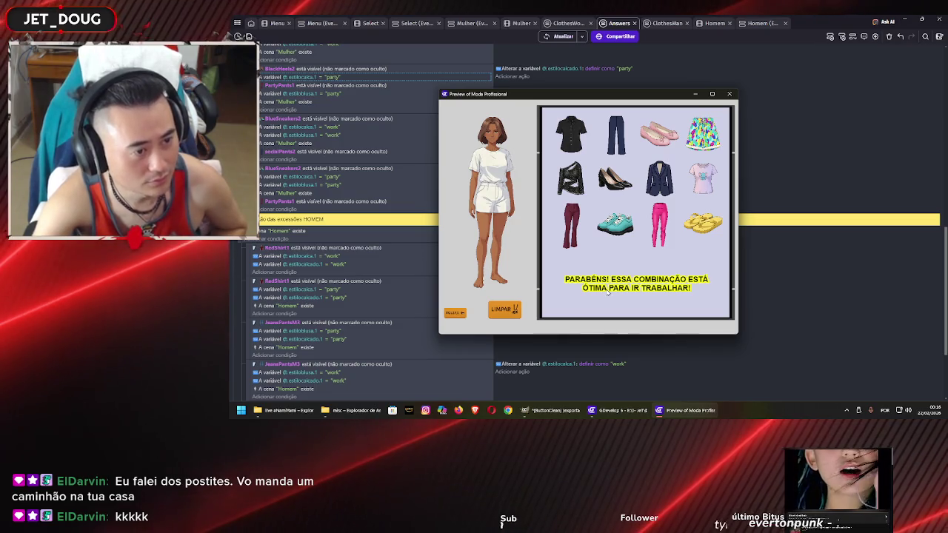
pyautogui.click(728, 94)
pyautogui.scroll(10, 535, 195)
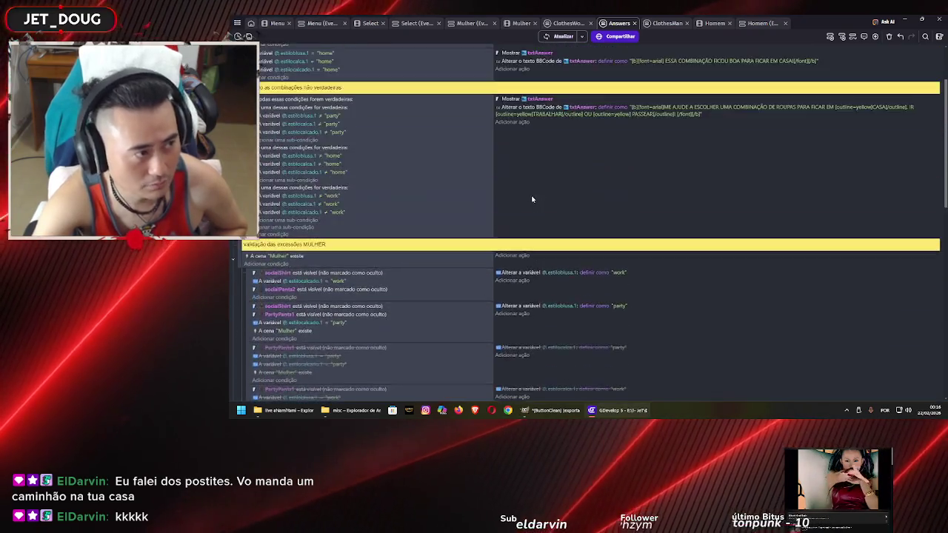
# Switch to the Mulher scene's events sheet
pyautogui.scroll(1, 462, 155)
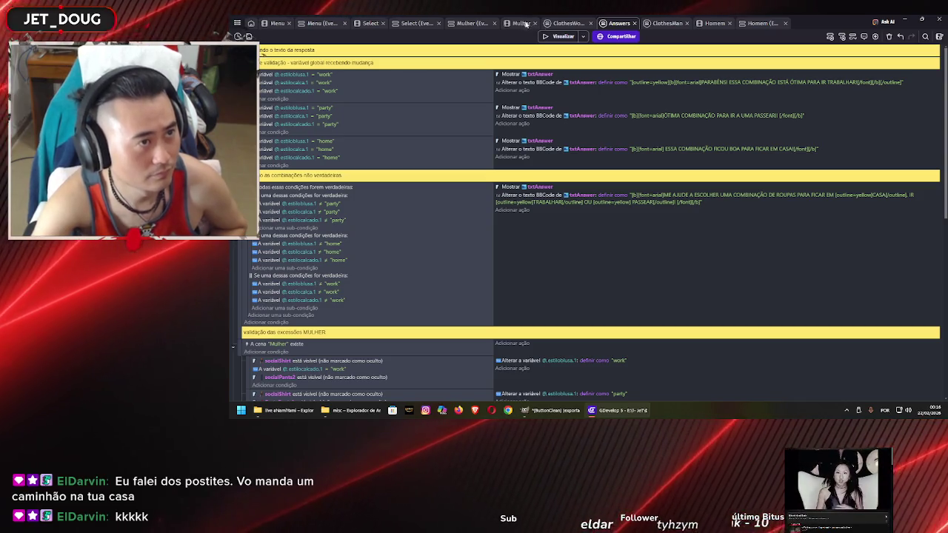
pyautogui.click(479, 25)
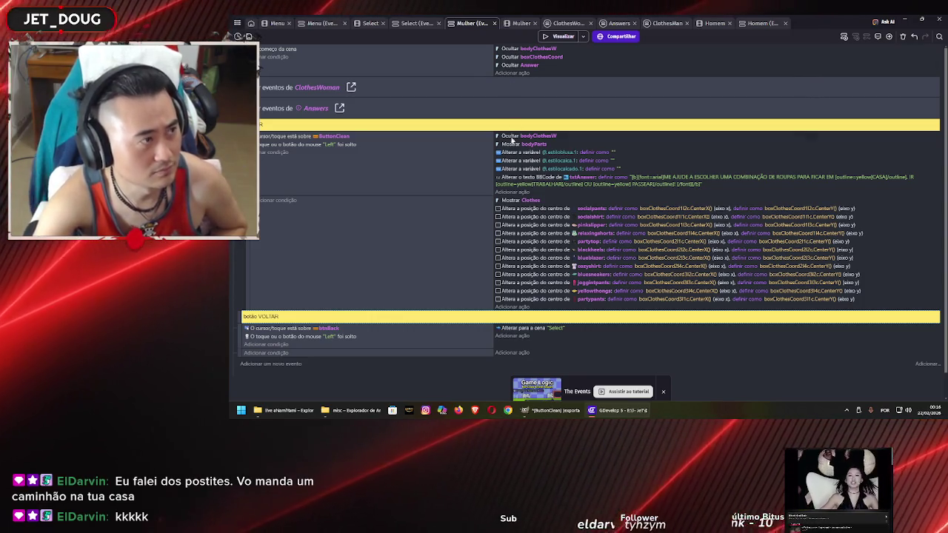
# Paste the txtAnswer default-prompt action into the Mulher scene-start event
pyautogui.click(516, 178)
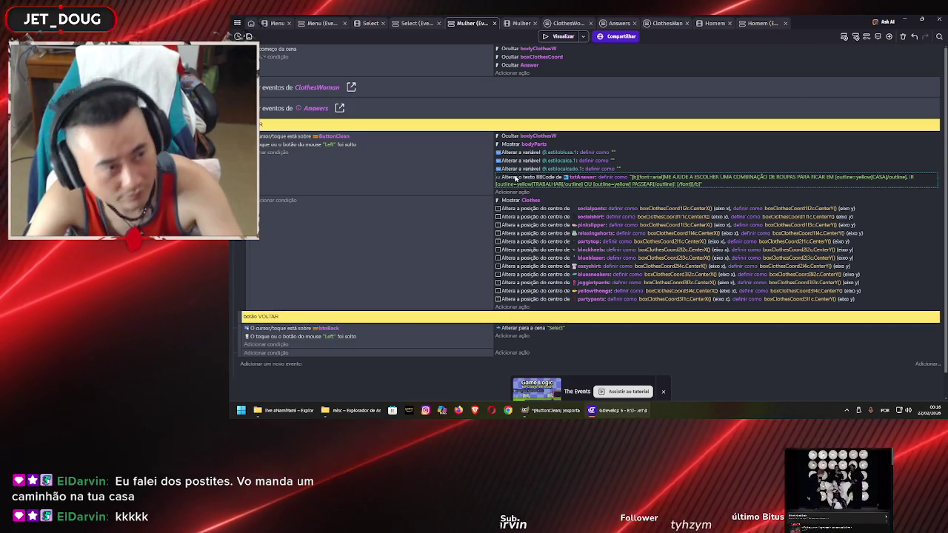
pyautogui.click(512, 73)
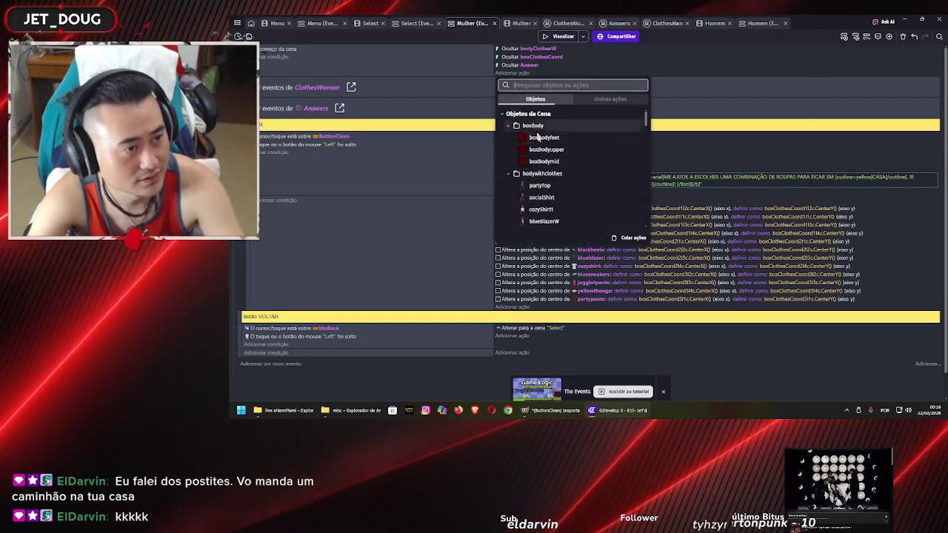
pyautogui.click(630, 238)
pyautogui.click(454, 66)
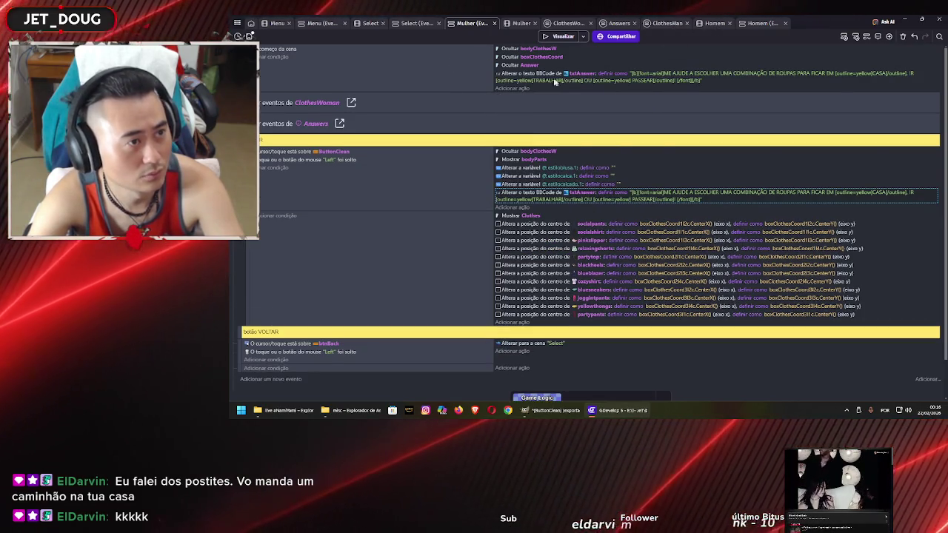
# Add the same txtAnswer action to the Homem scene-start event and launch a preview
pyautogui.click(714, 22)
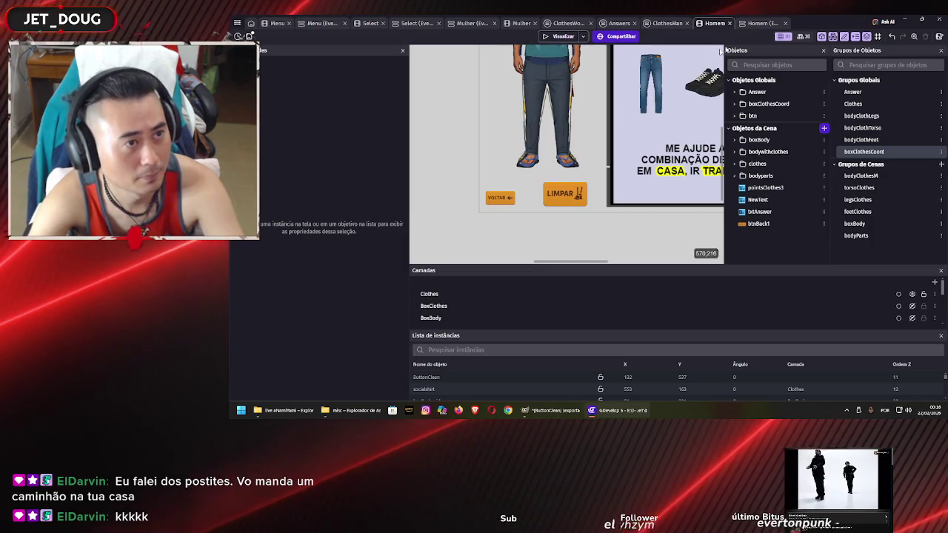
pyautogui.click(757, 23)
pyautogui.click(521, 72)
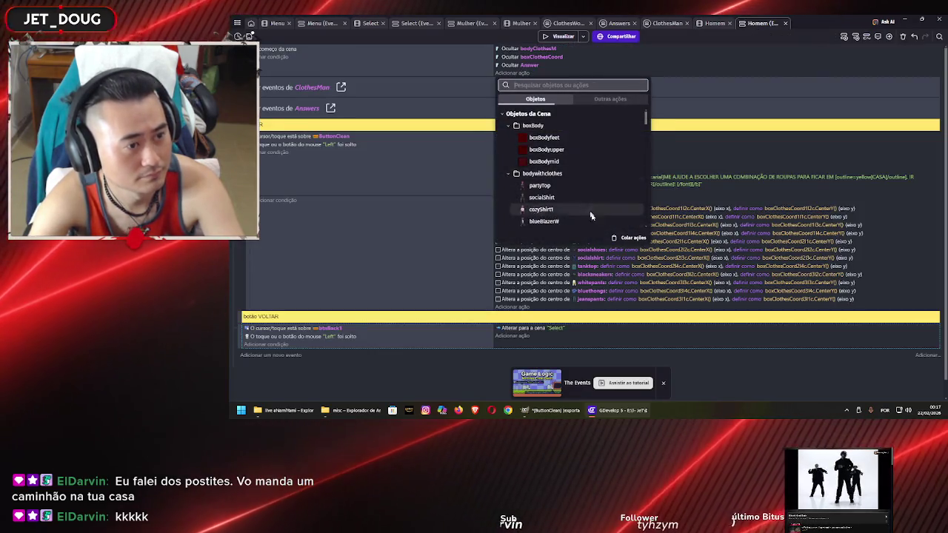
pyautogui.click(616, 239)
pyautogui.click(445, 74)
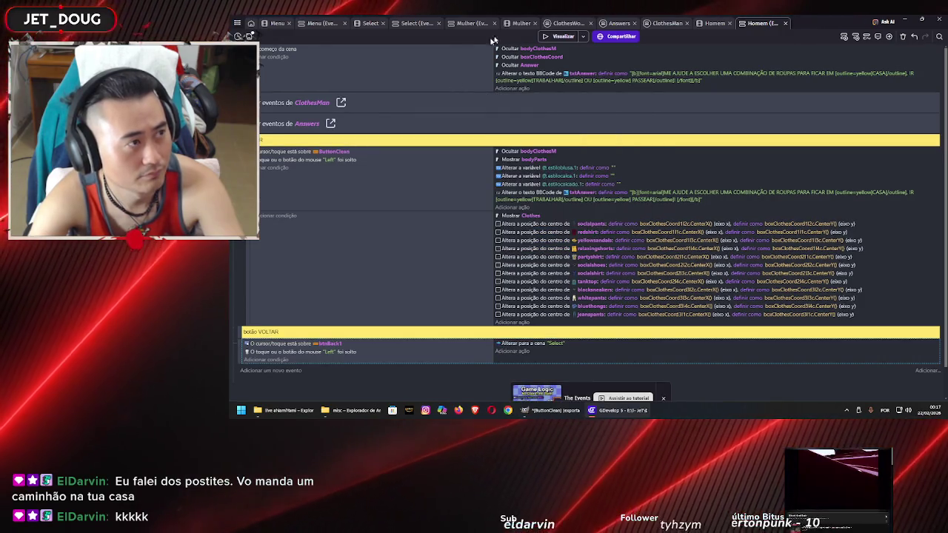
pyautogui.click(546, 37)
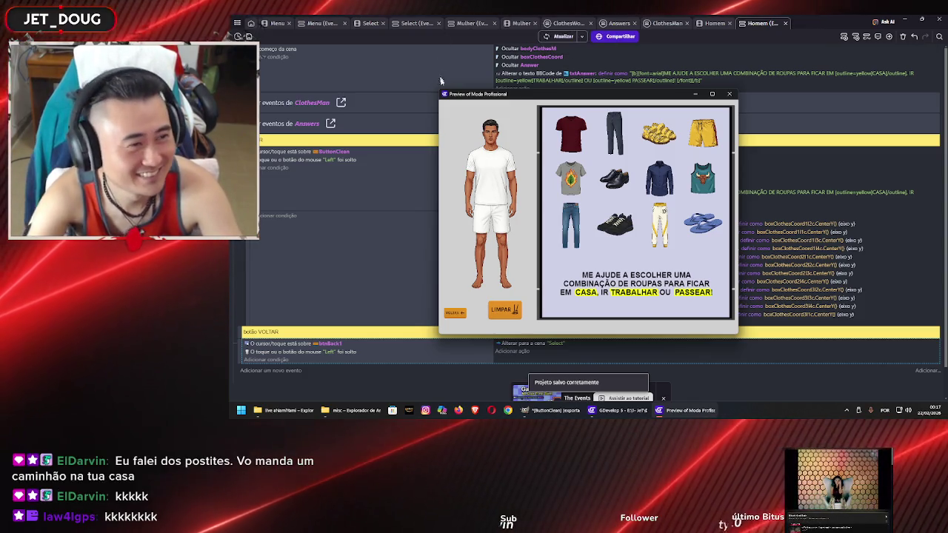
# Try a red shirt, dark pants and black shoes on the man, then cycle through the character screens
pyautogui.moveTo(562, 145); pyautogui.dragTo(492, 168)
pyautogui.moveTo(614, 133)
pyautogui.mouseDown()
pyautogui.moveTo(517, 222)
pyautogui.moveTo(494, 222)
pyautogui.mouseUp()
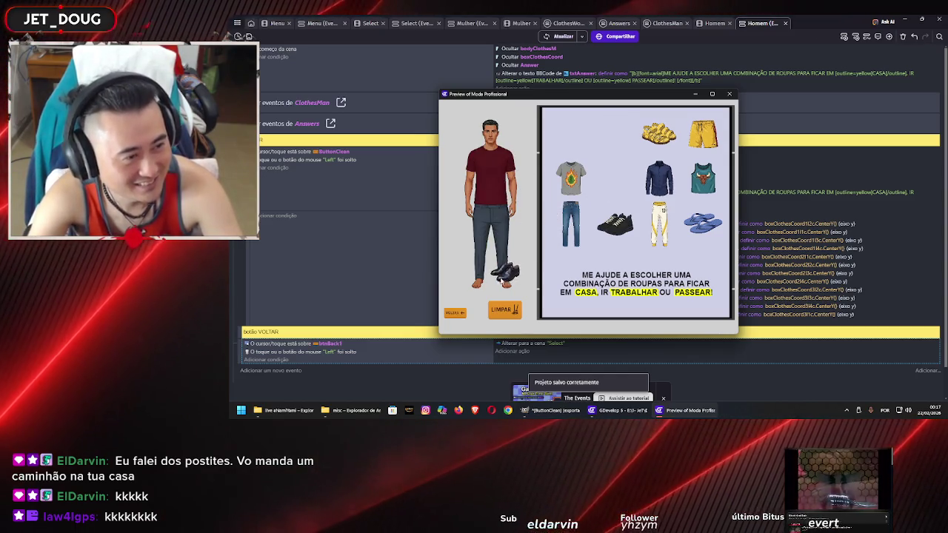
pyautogui.moveTo(503, 280); pyautogui.dragTo(501, 285)
pyautogui.click(457, 313)
pyautogui.click(516, 249)
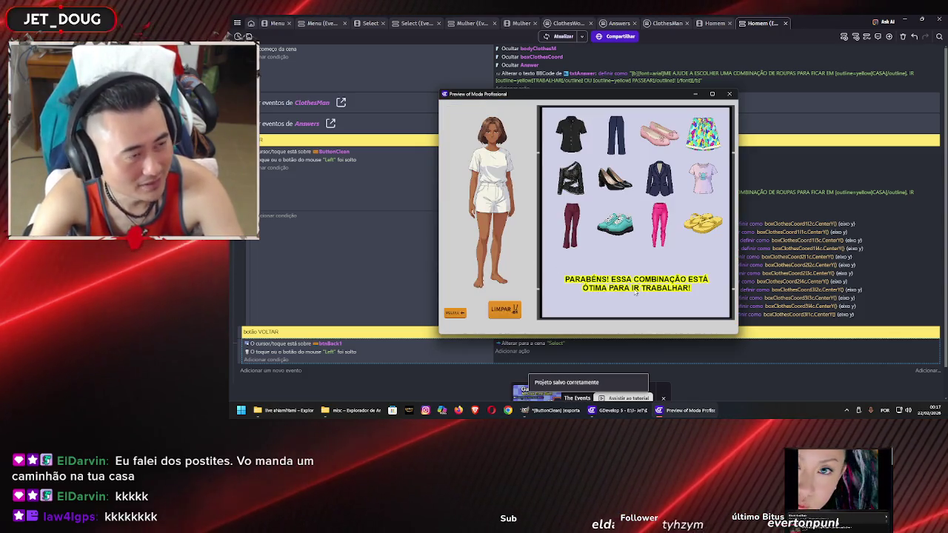
pyautogui.click(504, 309)
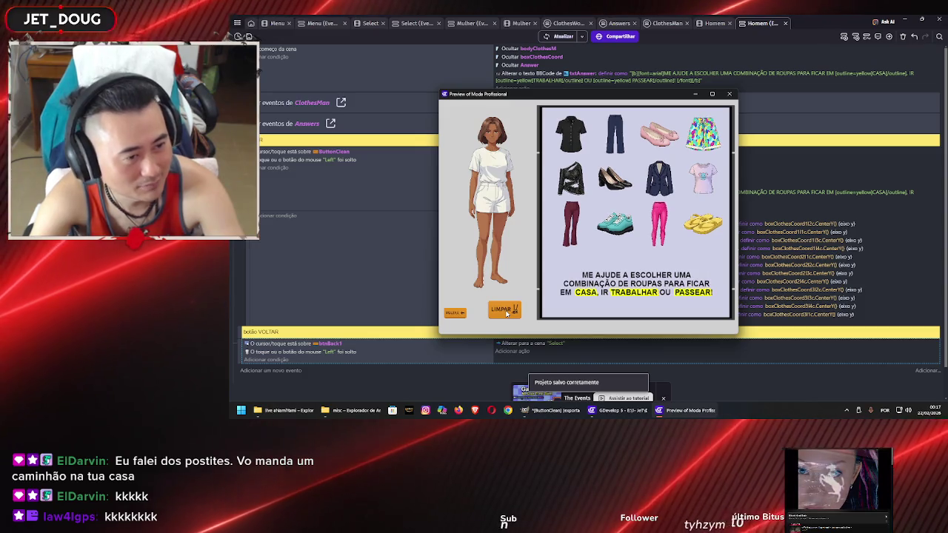
pyautogui.click(458, 318)
pyautogui.click(511, 274)
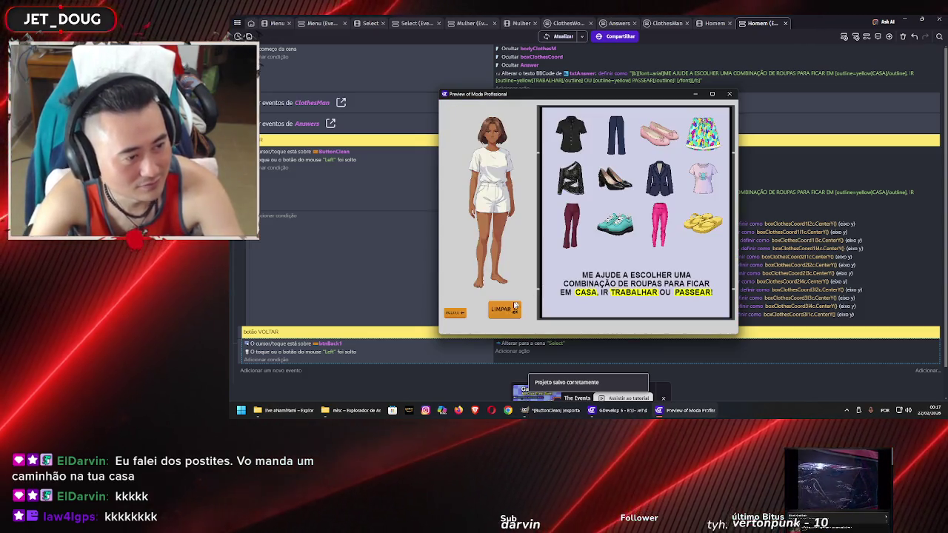
pyautogui.click(455, 313)
pyautogui.click(551, 200)
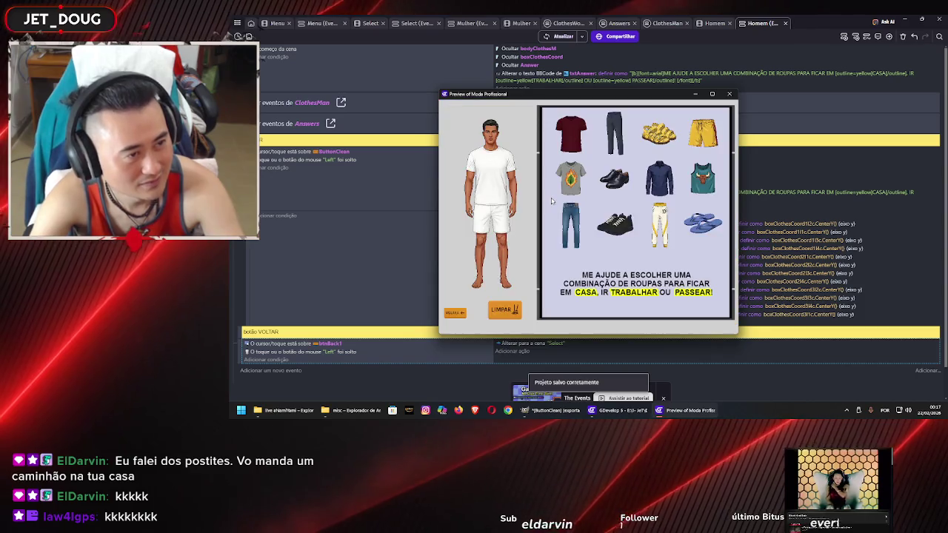
# Dress the man in the grey t-shirt and jeans, then re-enter the Homem scene to read the message
pyautogui.click(574, 192)
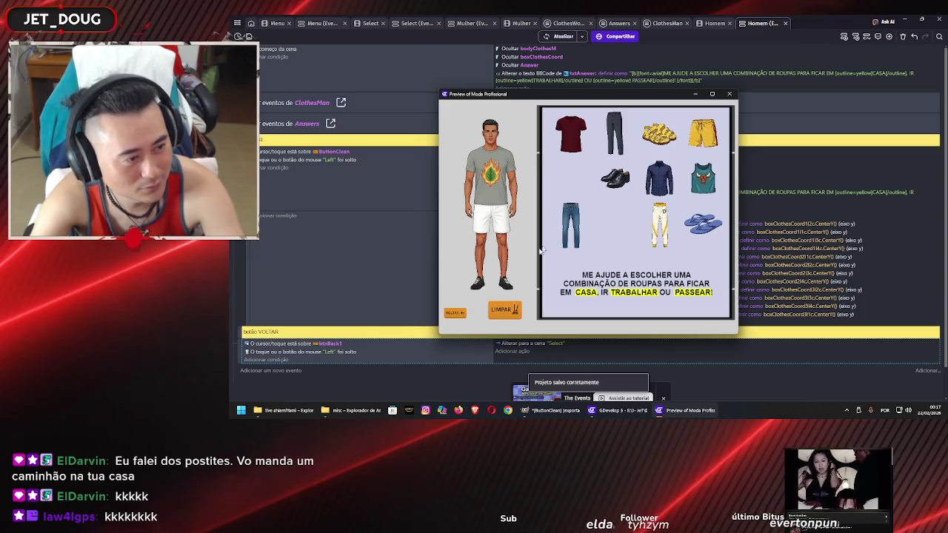
pyautogui.moveTo(533, 236); pyautogui.dragTo(499, 223)
pyautogui.moveTo(702, 133)
pyautogui.mouseDown()
pyautogui.moveTo(544, 209)
pyautogui.moveTo(492, 218)
pyautogui.mouseUp()
pyautogui.moveTo(659, 133); pyautogui.dragTo(492, 281)
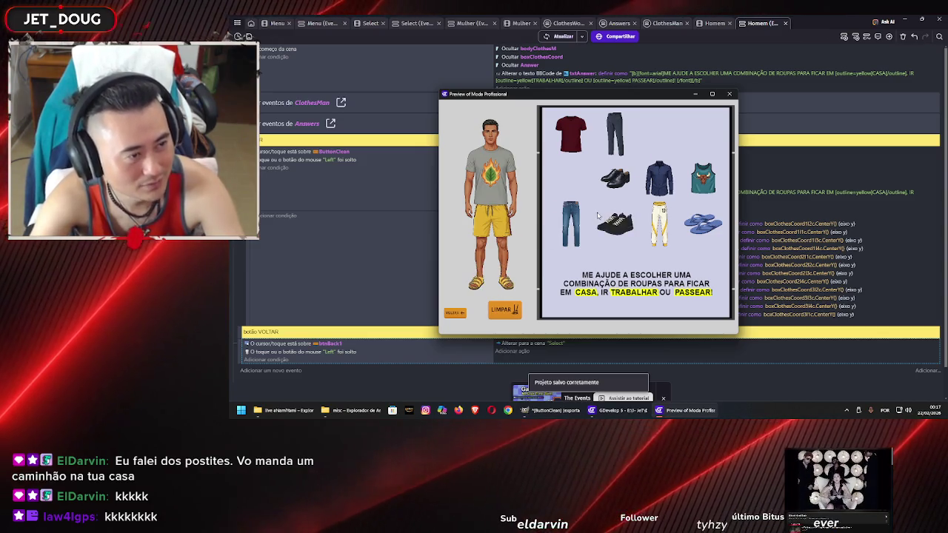
pyautogui.moveTo(564, 226); pyautogui.dragTo(501, 234)
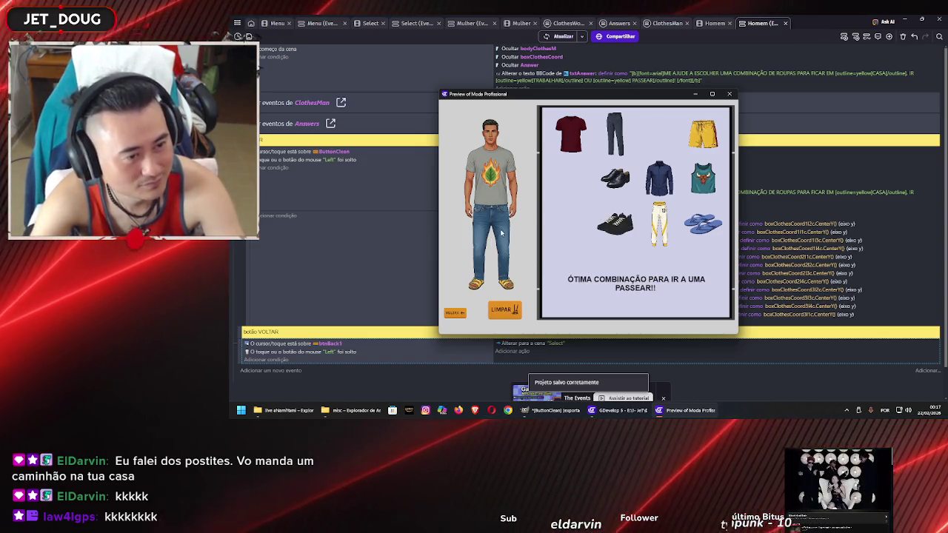
pyautogui.click(454, 313)
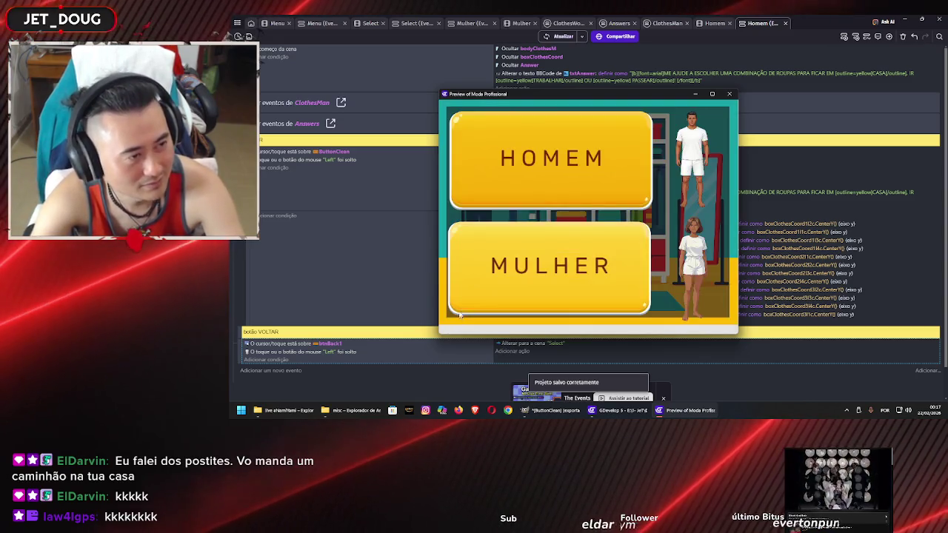
pyautogui.click(535, 176)
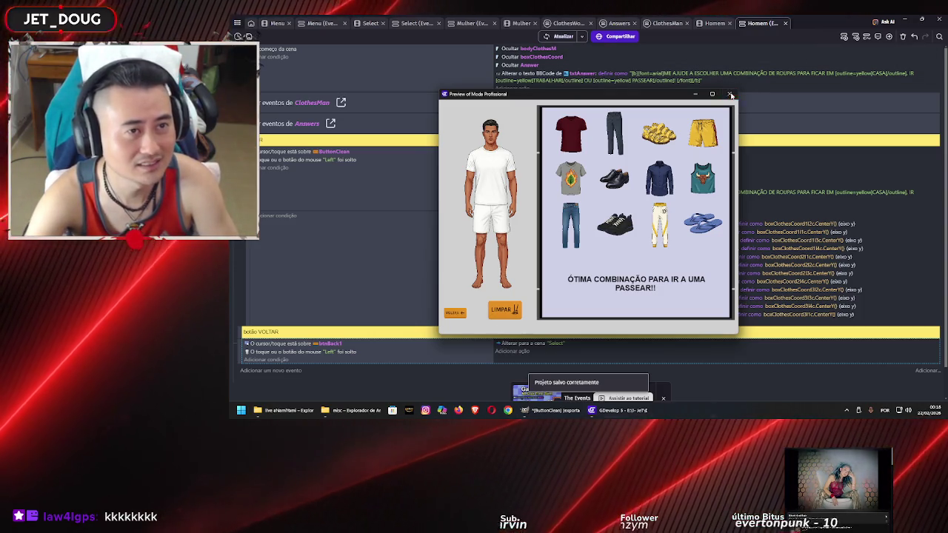
# Close the game preview, scroll through the Answers events, then return to the Mulher event sheet
pyautogui.click(729, 93)
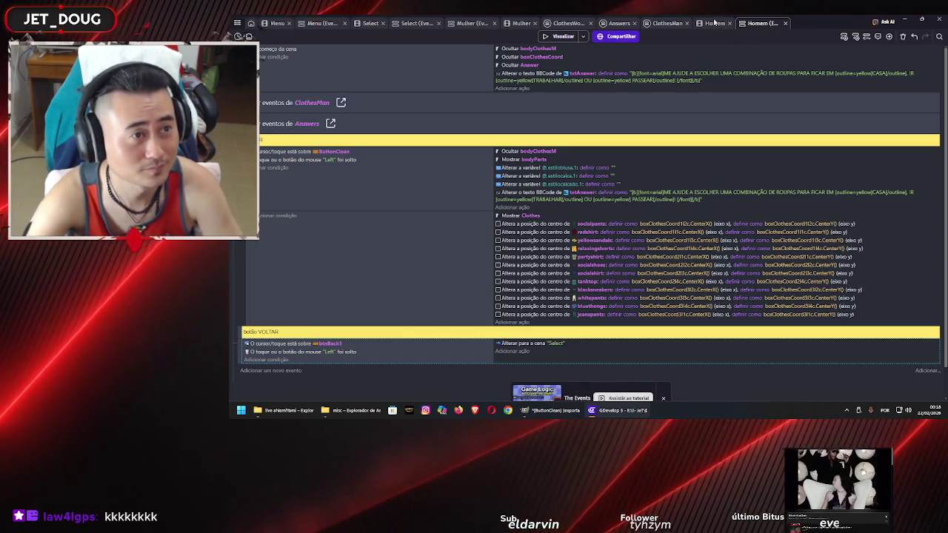
pyautogui.click(618, 23)
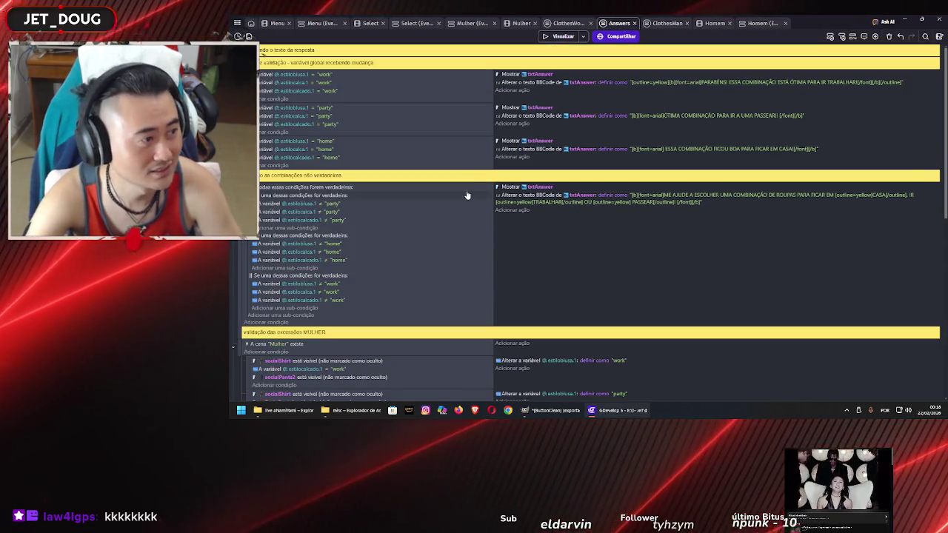
pyautogui.scroll(-5, 463, 207)
pyautogui.scroll(3, 463, 207)
pyautogui.scroll(1, 462, 210)
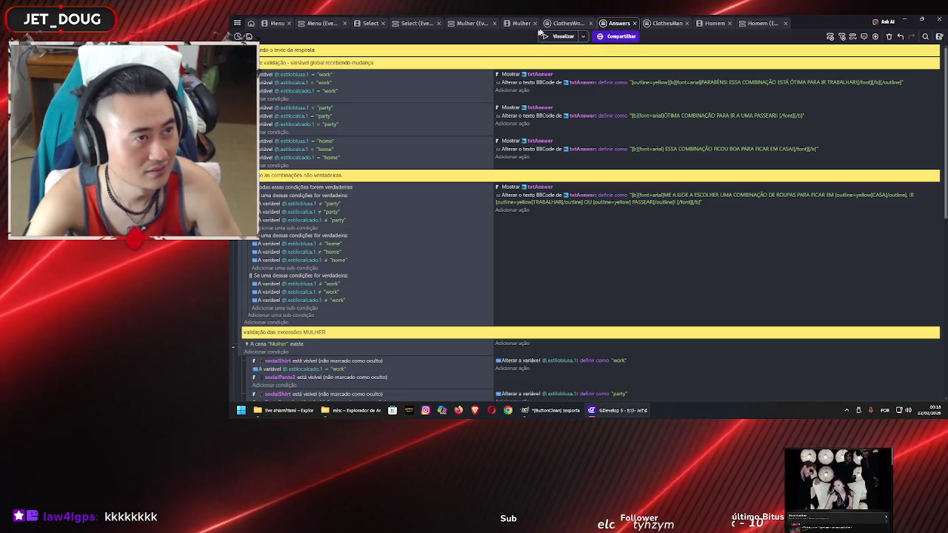
pyautogui.click(482, 26)
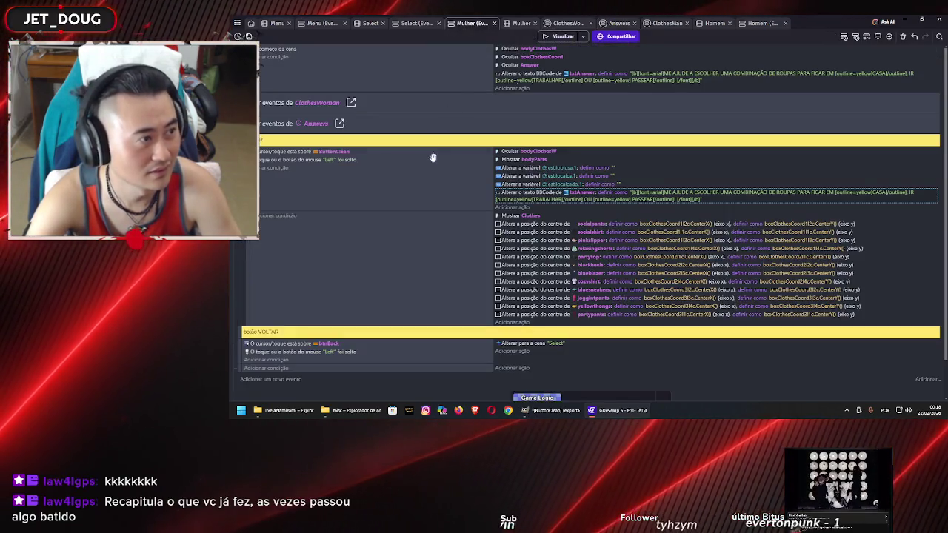
# Copy the three style-variable reset actions into the Mulher scene's VOLTAR event
pyautogui.scroll(-1, 426, 215)
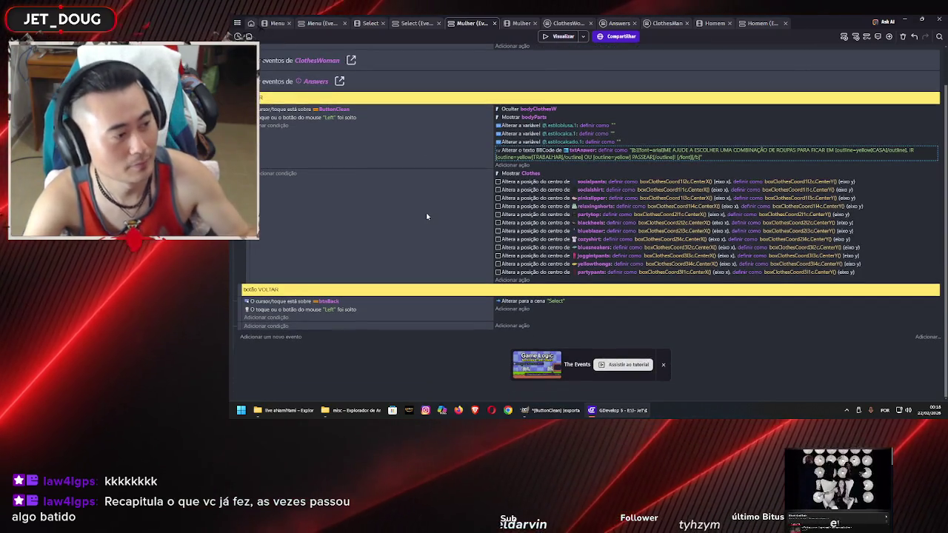
pyautogui.scroll(1, 427, 211)
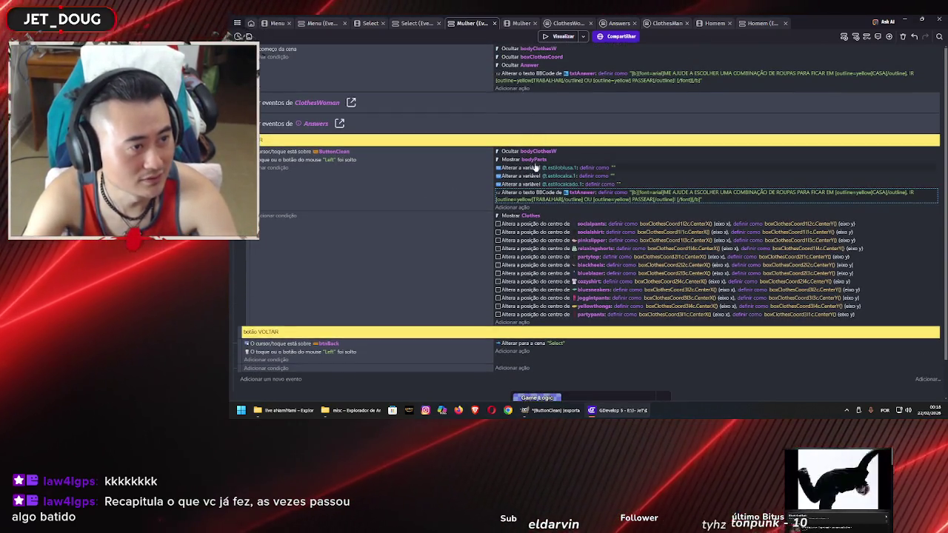
pyautogui.click(527, 167)
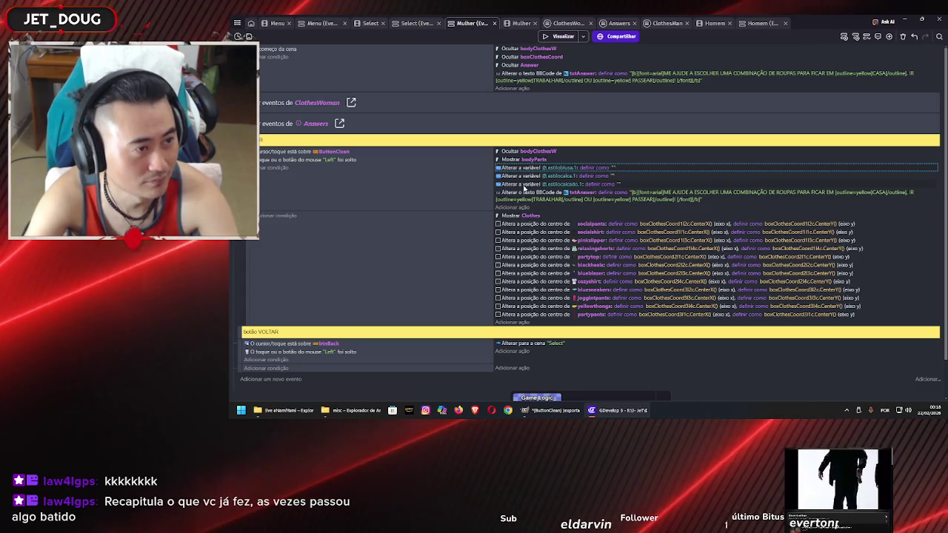
pyautogui.keyDown('shift'); pyautogui.click(525, 181); pyautogui.keyUp('shift')
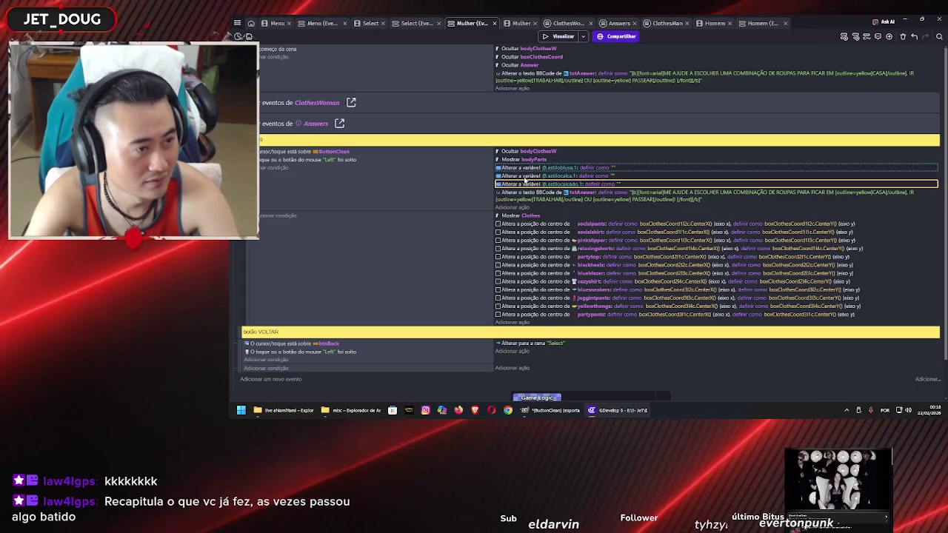
pyautogui.click(508, 351)
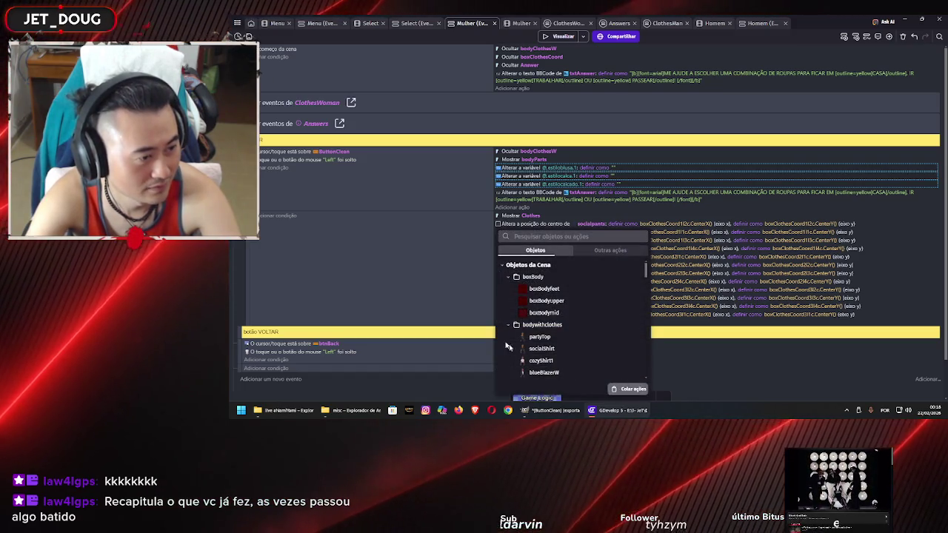
pyautogui.click(461, 300)
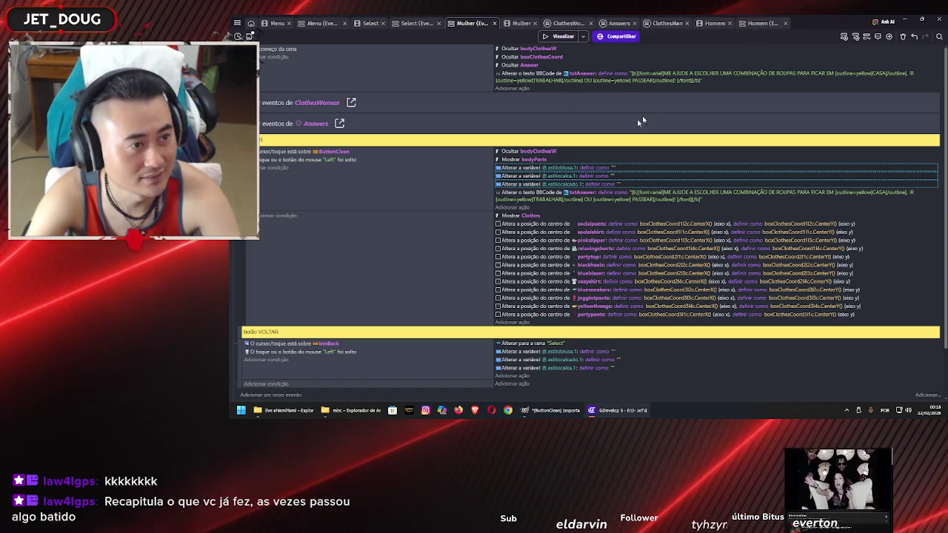
# Paste the same three resets into the Homem scene's VOLTAR event and save the project
pyautogui.click(759, 23)
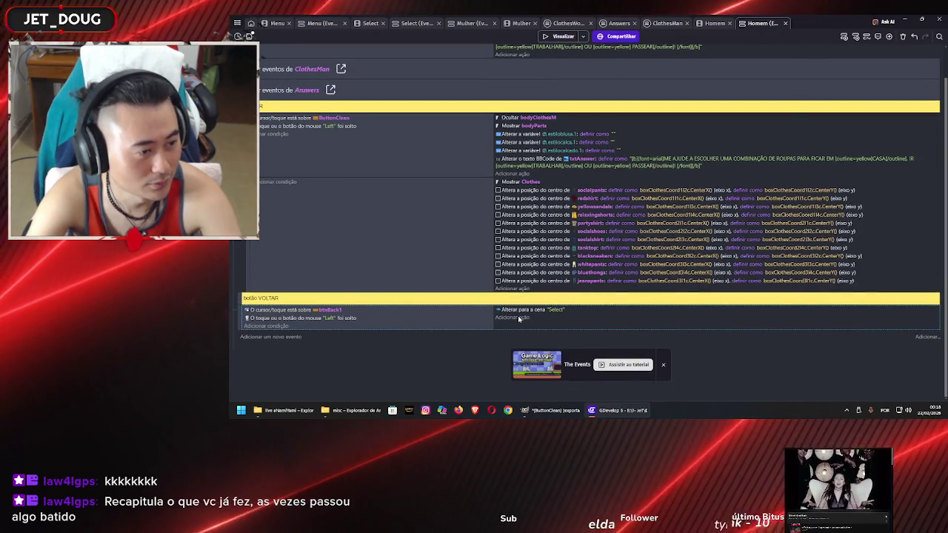
pyautogui.click(517, 318)
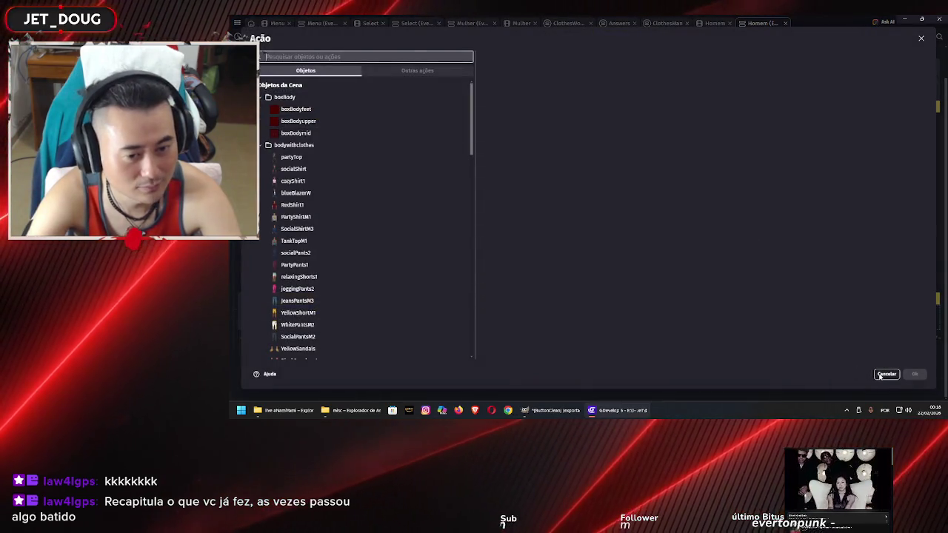
pyautogui.click(879, 375)
pyautogui.click(522, 319)
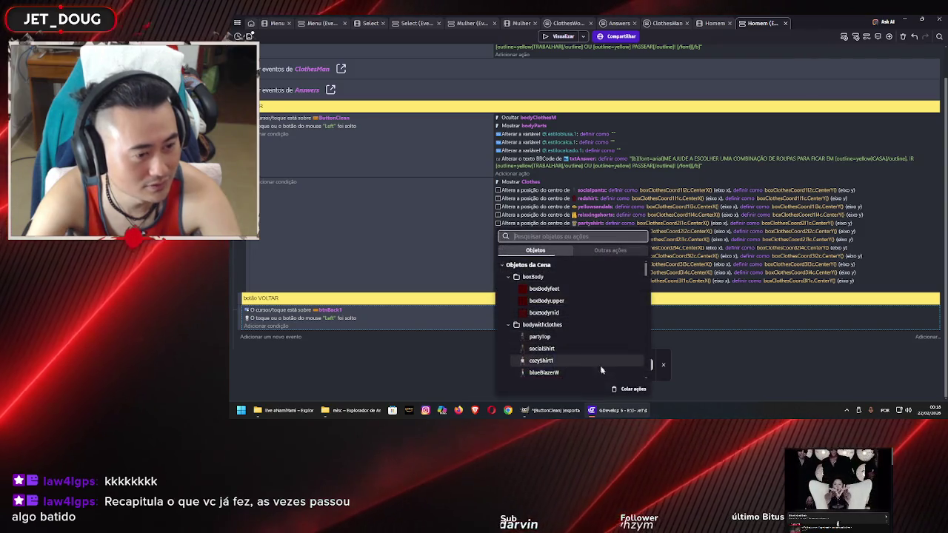
pyautogui.hotkey('ctrl', 'v')
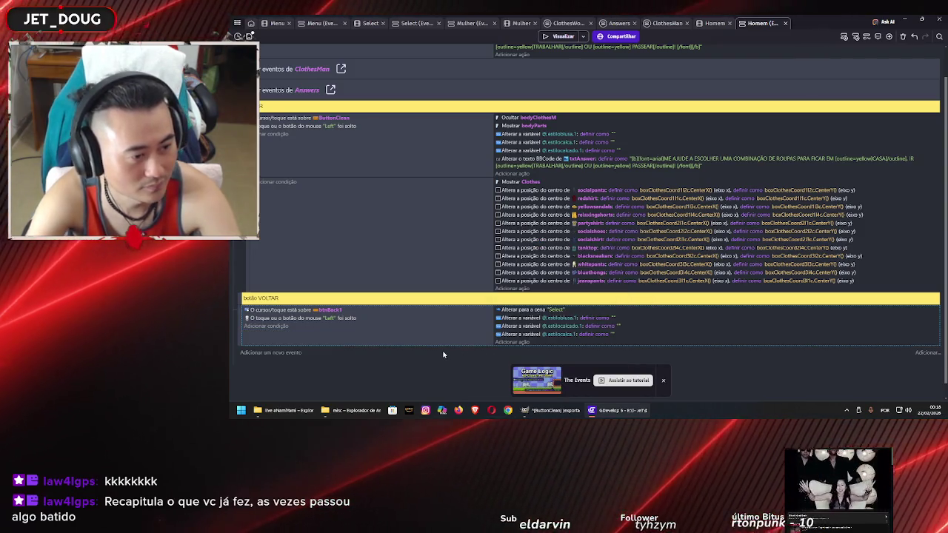
pyautogui.hotkey('ctrl', 's')
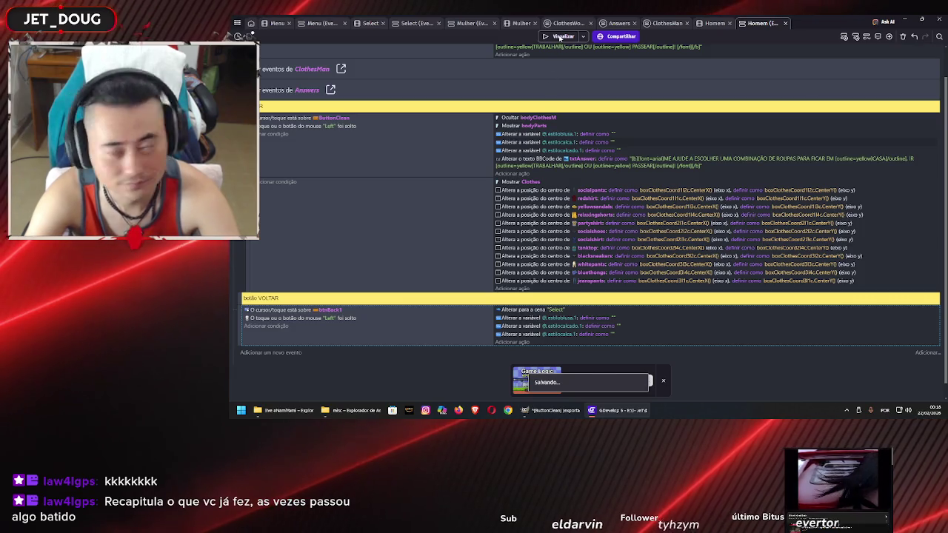
# Preview the game and dress the man in the grey t-shirt, jeans and yellow sandals
pyautogui.click(558, 37)
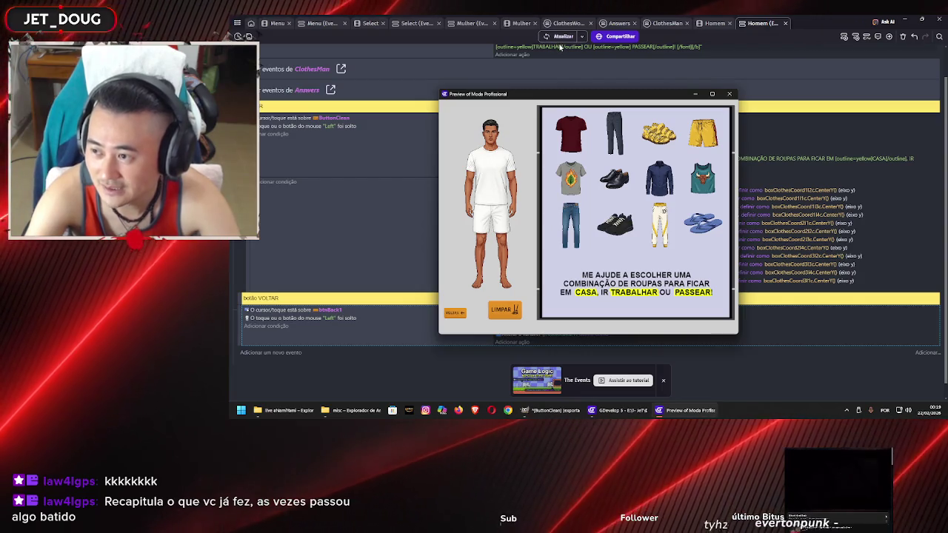
pyautogui.click(575, 191)
pyautogui.click(571, 214)
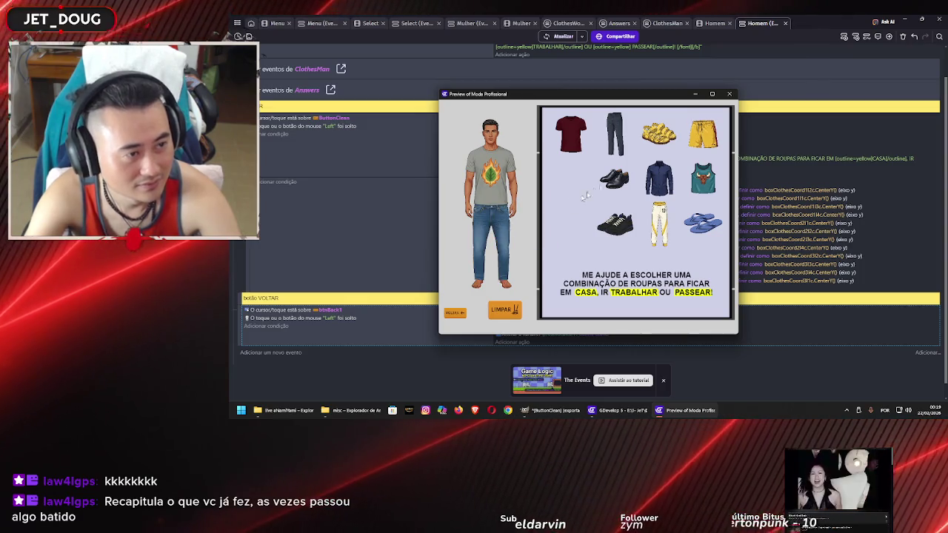
pyautogui.moveTo(476, 284); pyautogui.dragTo(488, 287)
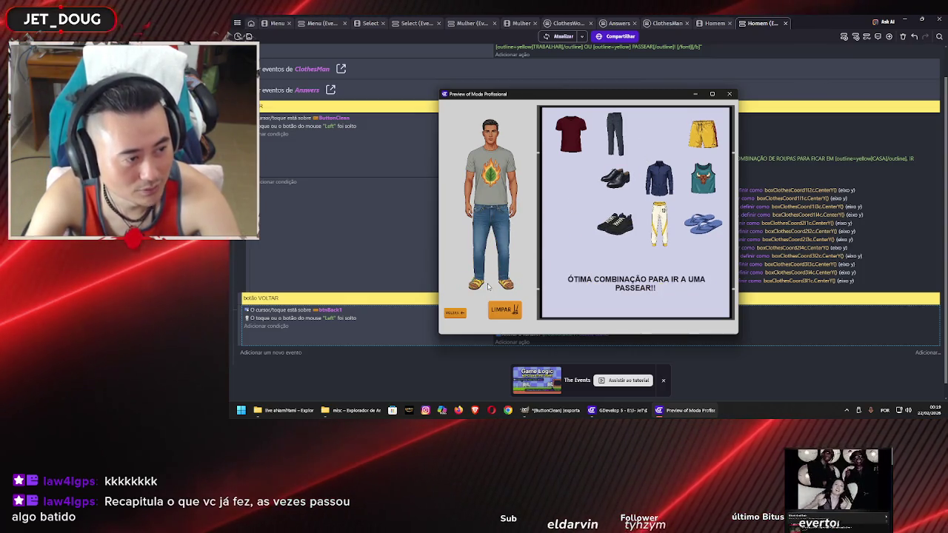
pyautogui.click(495, 314)
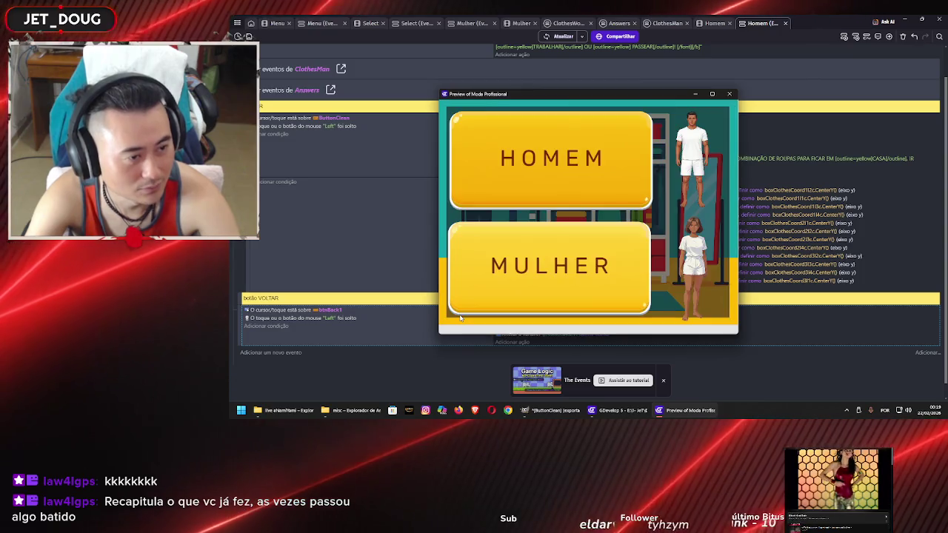
# Switch to the woman and try maroon pants, leather jacket, heels, black shirt, navy pants, teal sneakers, navy jacket
pyautogui.click(515, 252)
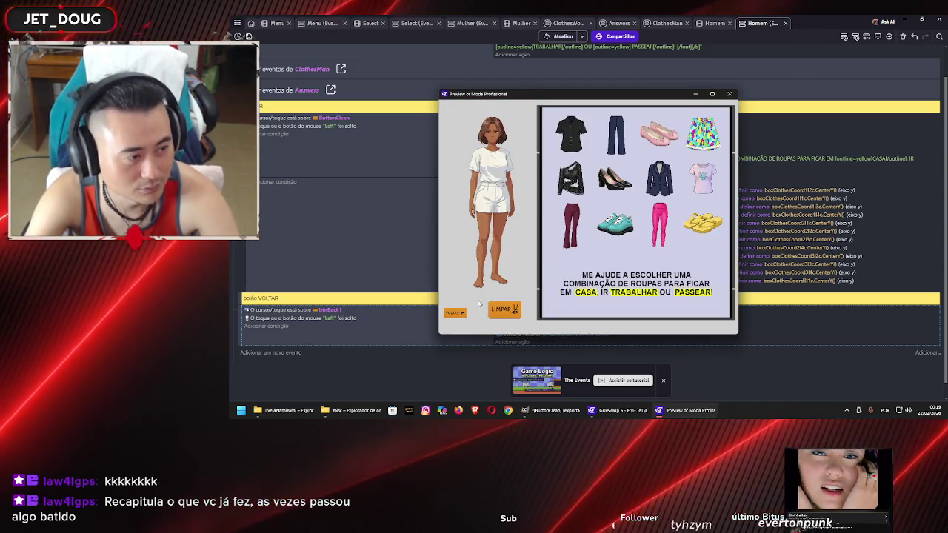
pyautogui.moveTo(570, 226); pyautogui.dragTo(518, 211)
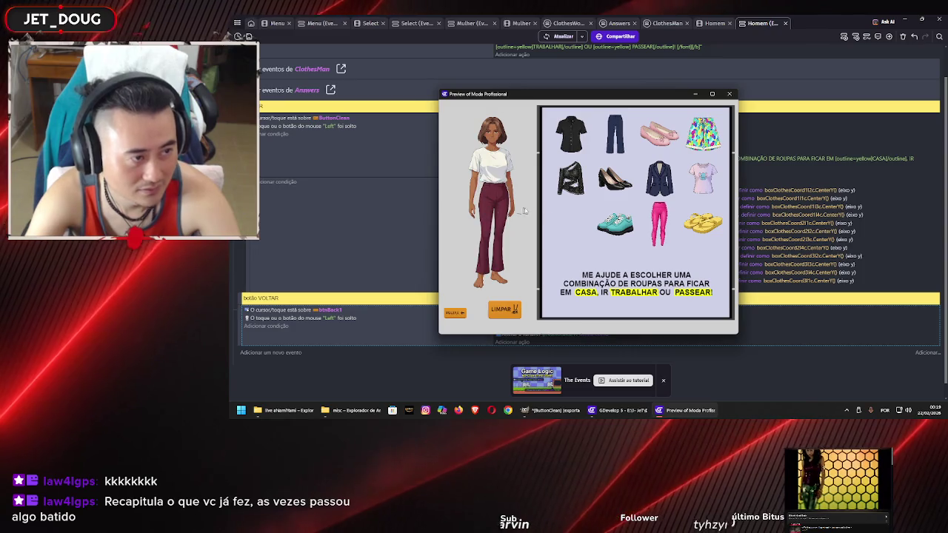
pyautogui.moveTo(570, 194); pyautogui.dragTo(492, 174)
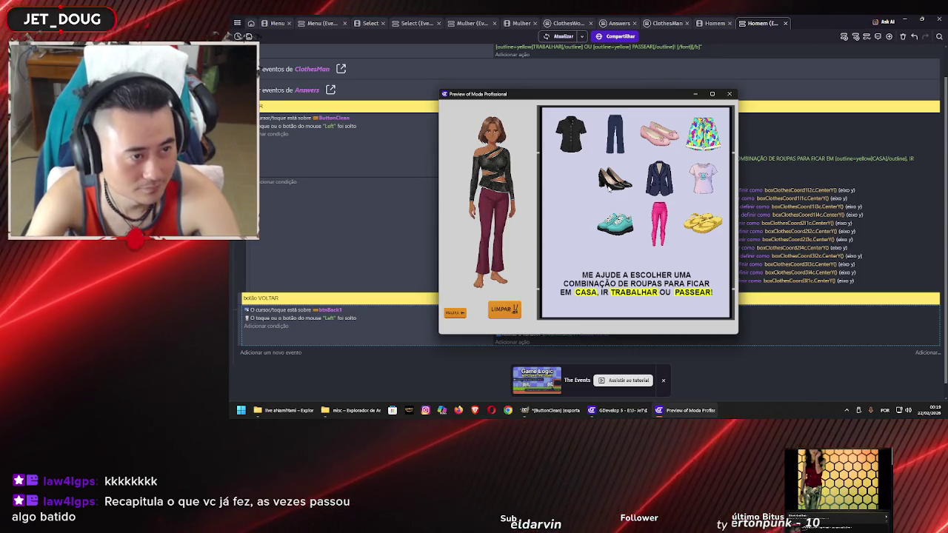
pyautogui.moveTo(499, 290); pyautogui.dragTo(486, 291)
pyautogui.moveTo(575, 139)
pyautogui.mouseDown()
pyautogui.moveTo(494, 146)
pyautogui.moveTo(504, 183)
pyautogui.mouseUp()
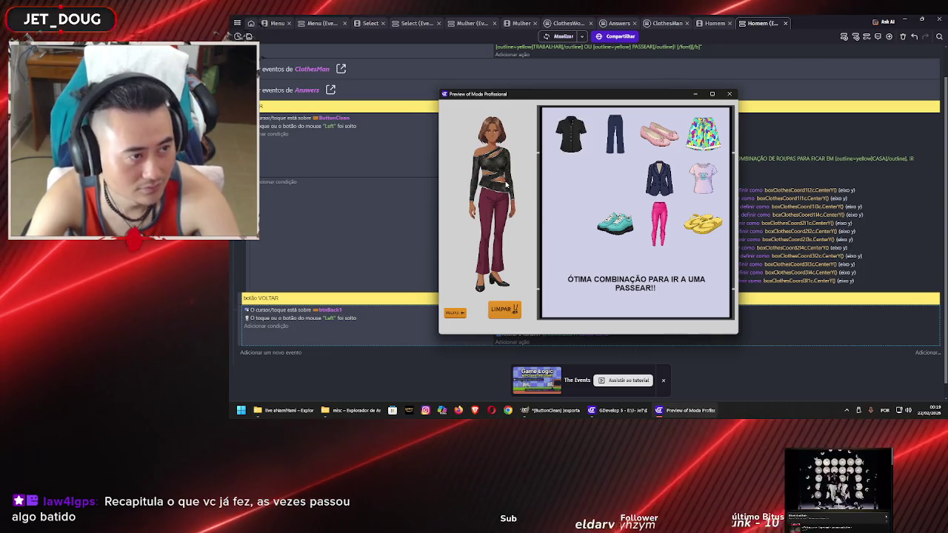
pyautogui.moveTo(614, 134)
pyautogui.mouseDown()
pyautogui.moveTo(508, 244)
pyautogui.moveTo(503, 237)
pyautogui.mouseUp()
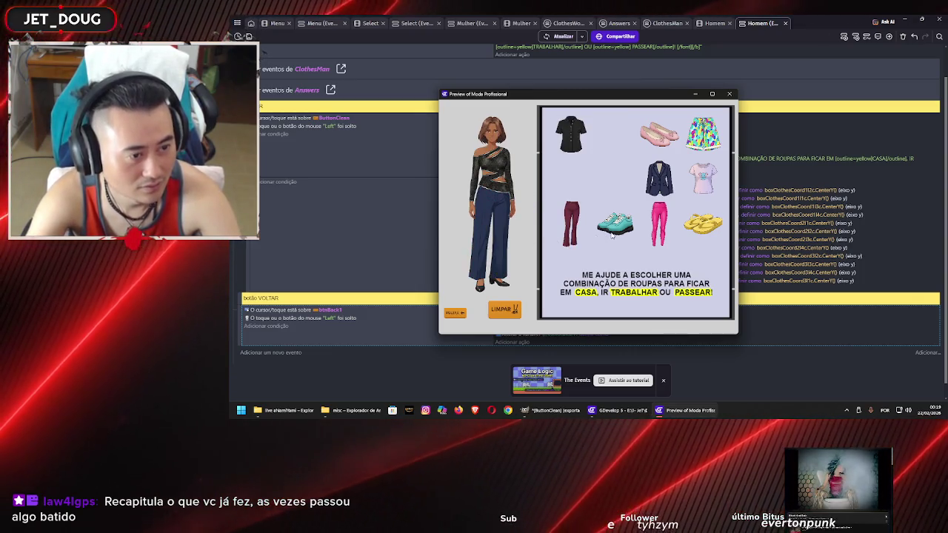
pyautogui.moveTo(612, 236); pyautogui.dragTo(495, 288)
pyautogui.moveTo(657, 178)
pyautogui.mouseDown()
pyautogui.moveTo(600, 188)
pyautogui.moveTo(489, 170)
pyautogui.mouseUp()
# Keep swapping black shirt, maroon pants, navy jacket or blazer, heels and teal sneakers to check messages
pyautogui.moveTo(572, 139)
pyautogui.mouseDown()
pyautogui.moveTo(501, 169)
pyautogui.moveTo(571, 137)
pyautogui.mouseUp()
pyautogui.moveTo(570, 222); pyautogui.dragTo(492, 230)
pyautogui.moveTo(572, 140); pyautogui.dragTo(502, 166)
pyautogui.moveTo(658, 178)
pyautogui.mouseDown()
pyautogui.moveTo(521, 167)
pyautogui.moveTo(495, 176)
pyautogui.mouseUp()
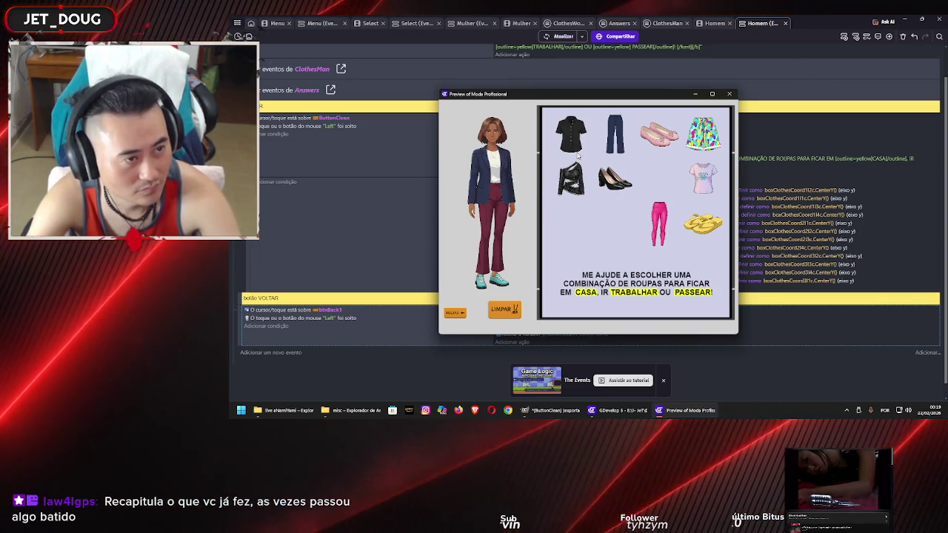
pyautogui.moveTo(570, 134)
pyautogui.mouseDown()
pyautogui.moveTo(492, 178)
pyautogui.moveTo(502, 210)
pyautogui.mouseUp()
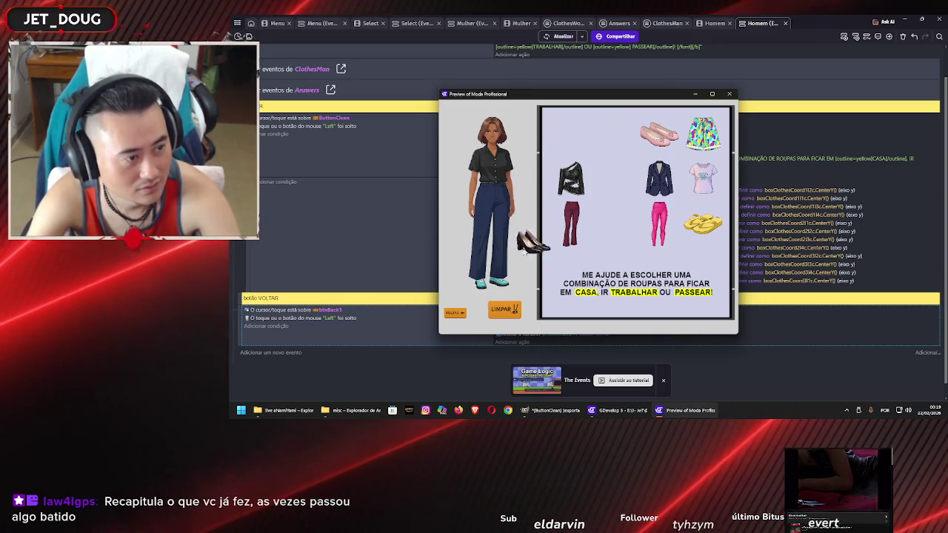
pyautogui.moveTo(492, 274); pyautogui.dragTo(492, 277)
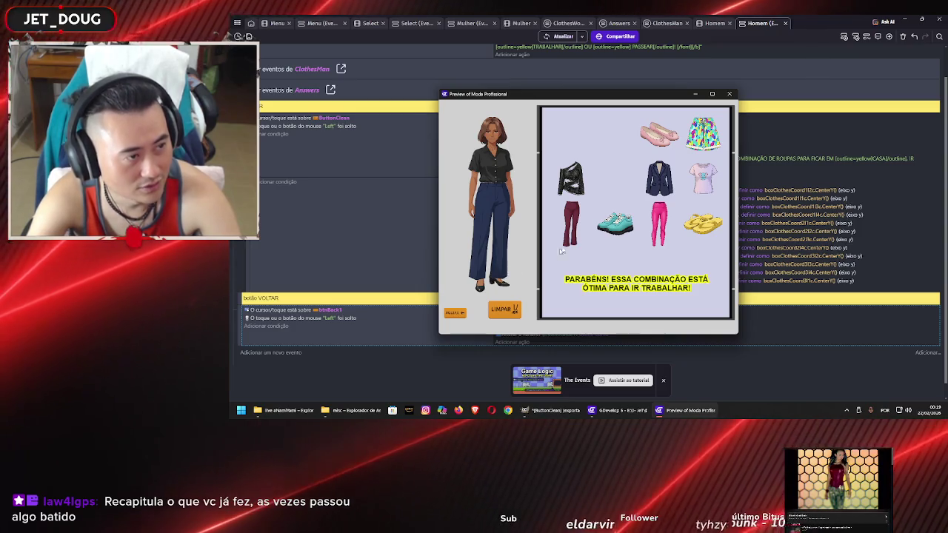
pyautogui.moveTo(614, 222)
pyautogui.mouseDown()
pyautogui.moveTo(507, 284)
pyautogui.moveTo(492, 279)
pyautogui.mouseUp()
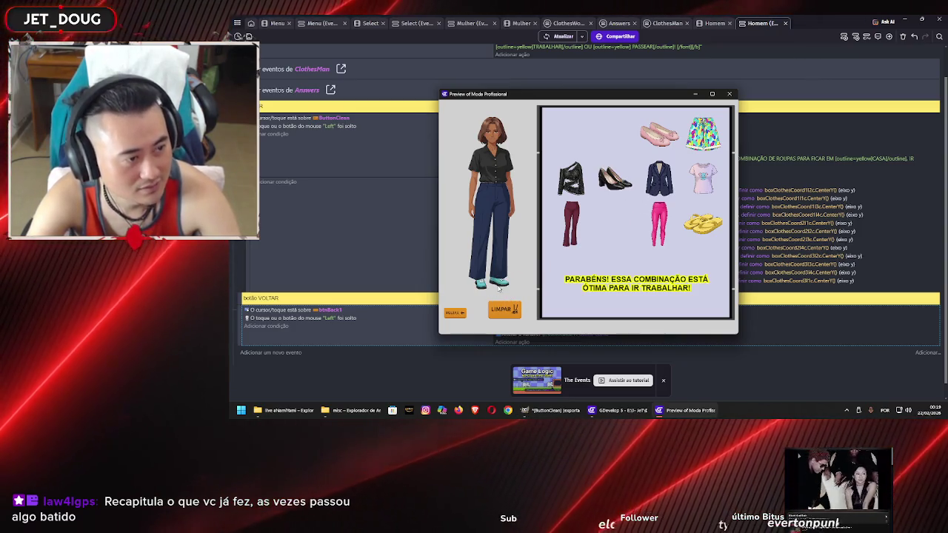
pyautogui.moveTo(649, 192)
pyautogui.mouseDown()
pyautogui.moveTo(654, 183)
pyautogui.moveTo(497, 172)
pyautogui.mouseUp()
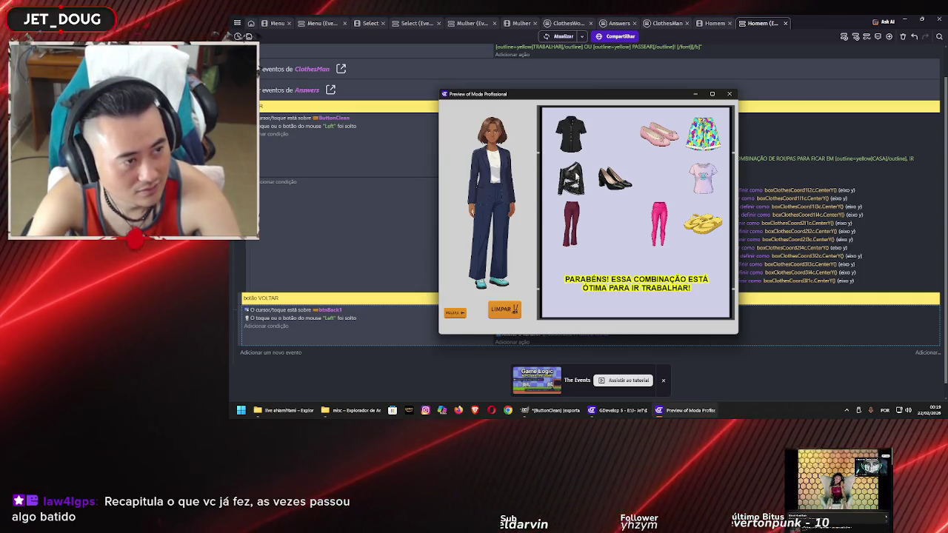
pyautogui.moveTo(568, 148); pyautogui.dragTo(495, 178)
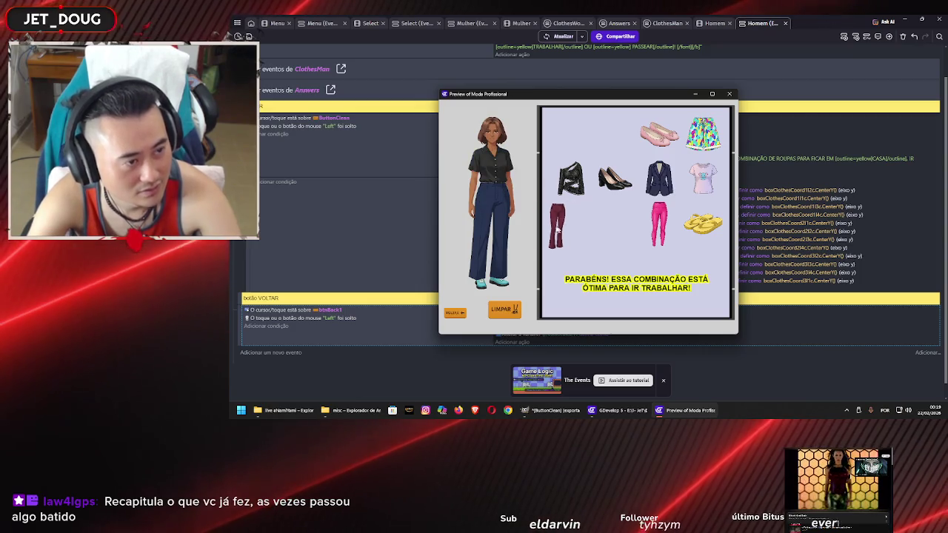
pyautogui.moveTo(561, 231); pyautogui.dragTo(498, 231)
pyautogui.moveTo(615, 177); pyautogui.dragTo(488, 285)
pyautogui.moveTo(615, 222); pyautogui.dragTo(500, 278)
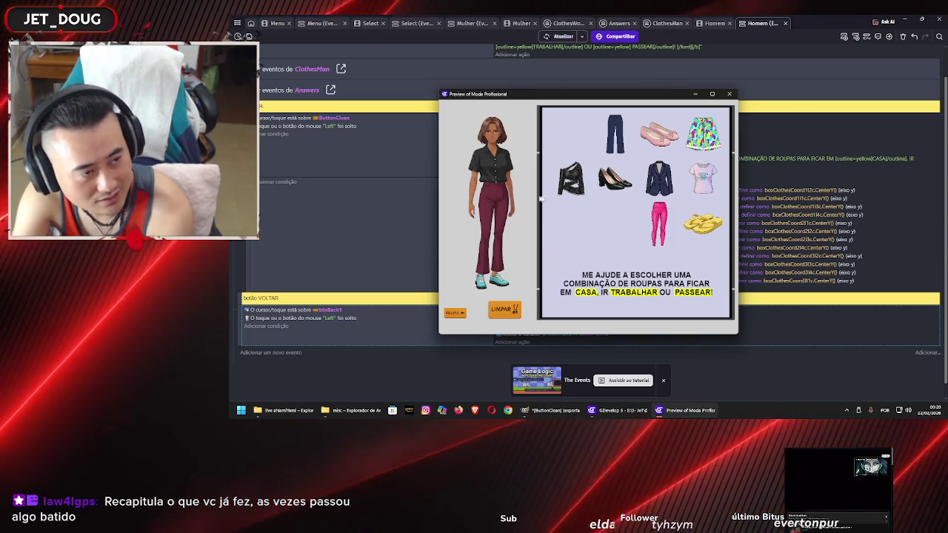
pyautogui.moveTo(615, 177)
pyautogui.mouseDown()
pyautogui.moveTo(550, 275)
pyautogui.moveTo(498, 288)
pyautogui.mouseUp()
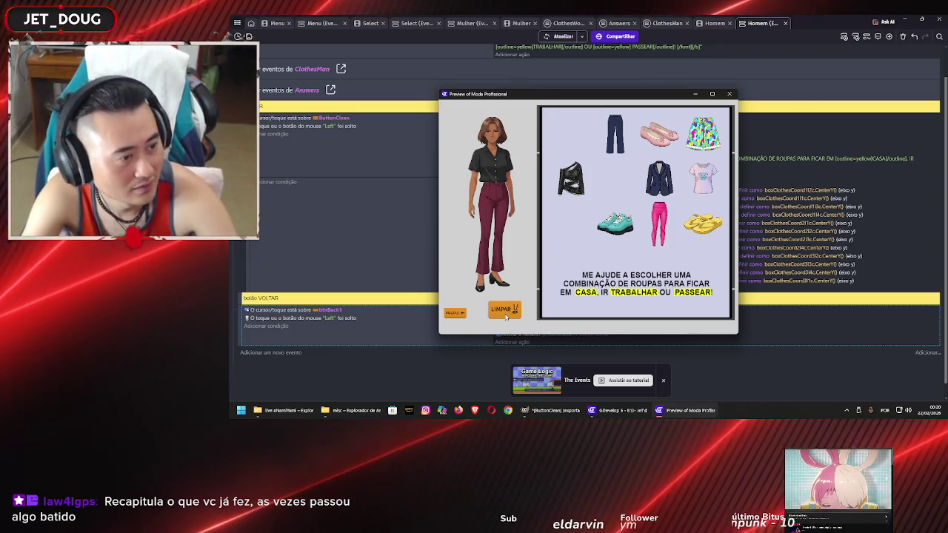
# Clear the outfit, test asymmetric top, maroon pants and heels, then put jeans on the man
pyautogui.click(506, 313)
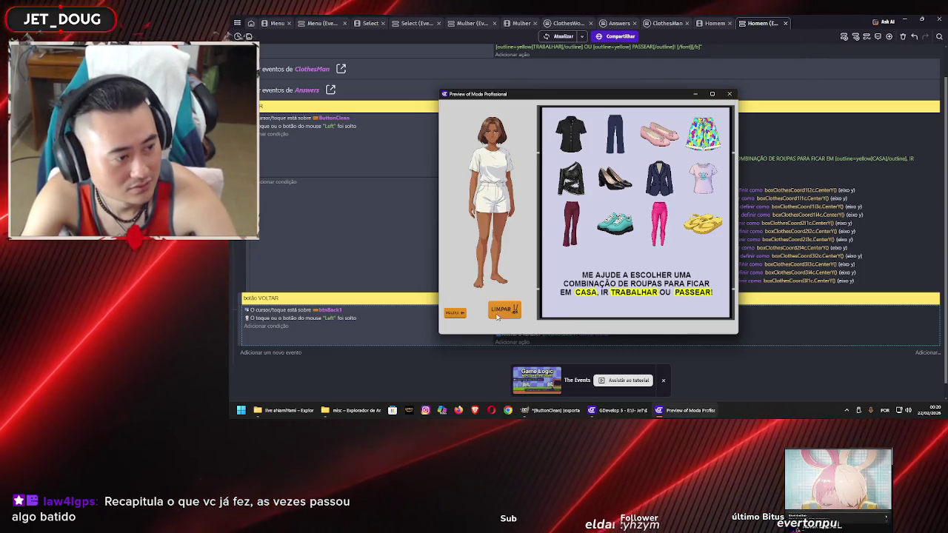
pyautogui.moveTo(570, 177); pyautogui.dragTo(491, 163)
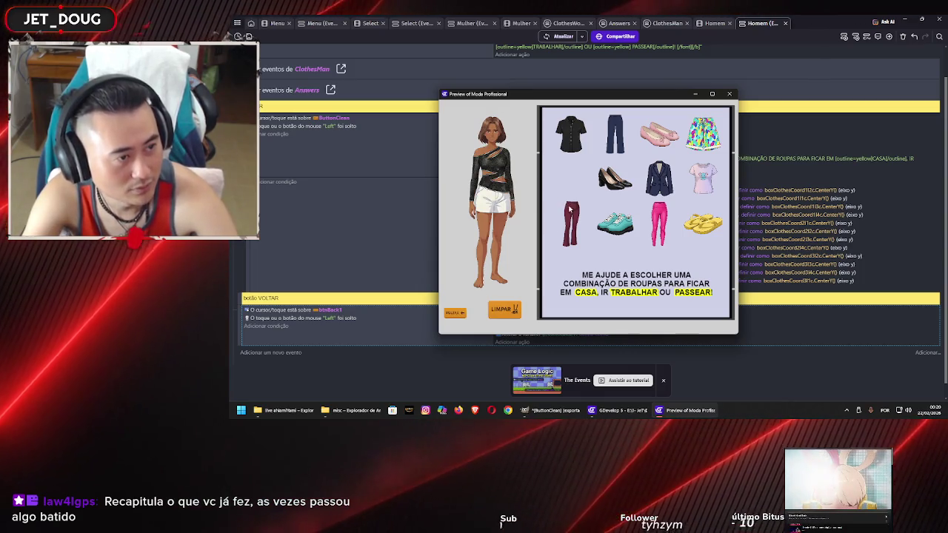
pyautogui.moveTo(570, 222); pyautogui.dragTo(496, 216)
pyautogui.moveTo(614, 177)
pyautogui.mouseDown()
pyautogui.moveTo(465, 295)
pyautogui.moveTo(490, 281)
pyautogui.mouseUp()
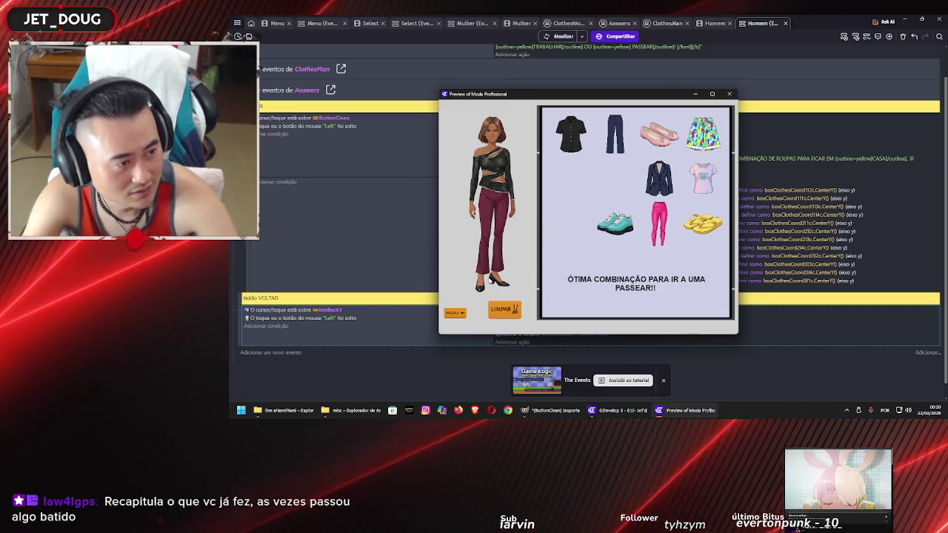
pyautogui.click(461, 314)
pyautogui.click(519, 191)
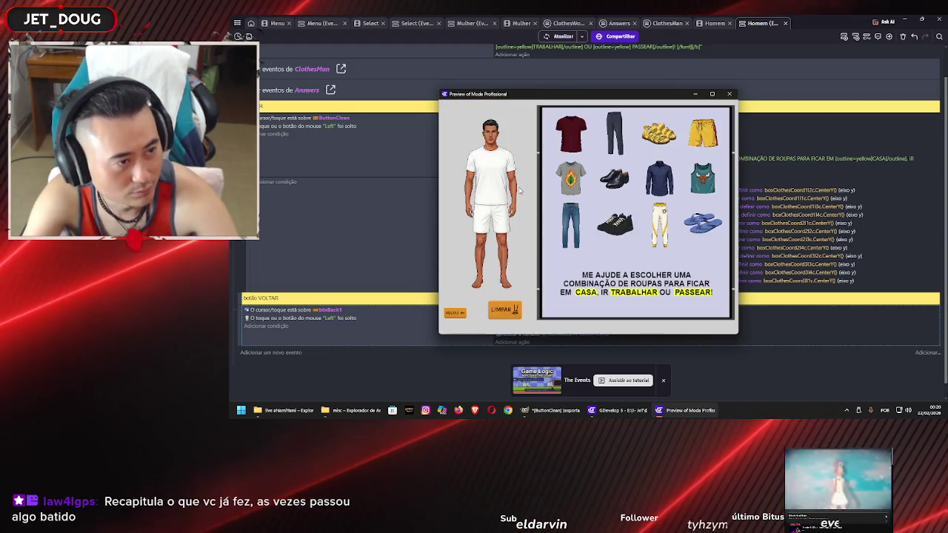
pyautogui.moveTo(570, 222)
pyautogui.mouseDown()
pyautogui.moveTo(489, 222)
pyautogui.moveTo(490, 233)
pyautogui.mouseUp()
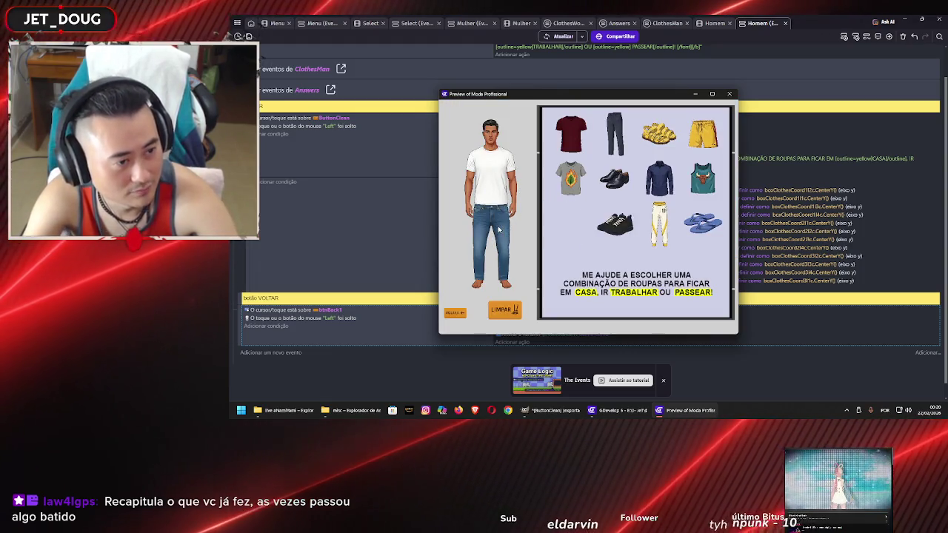
pyautogui.click(727, 94)
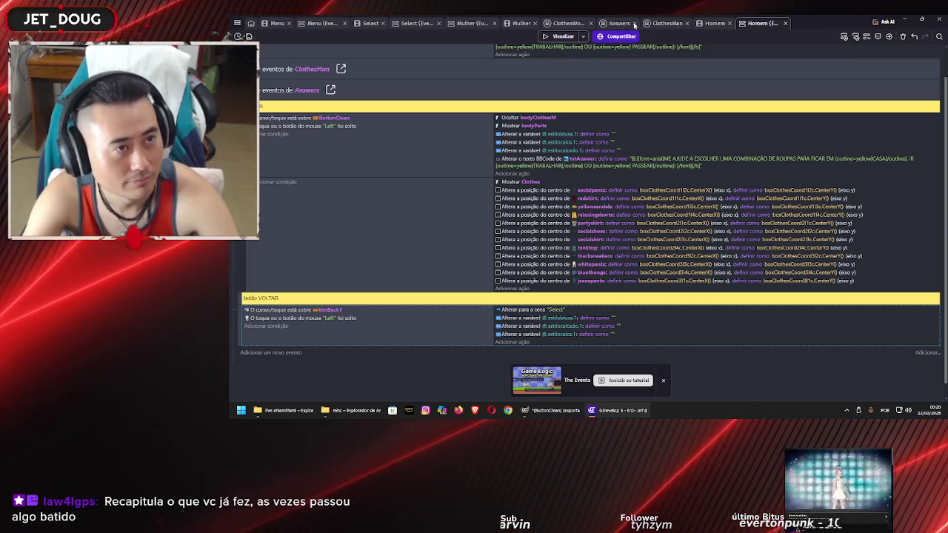
# Scroll the Answers sheet to the women's exceptions and start an action on the socialShirt party event
pyautogui.click(619, 23)
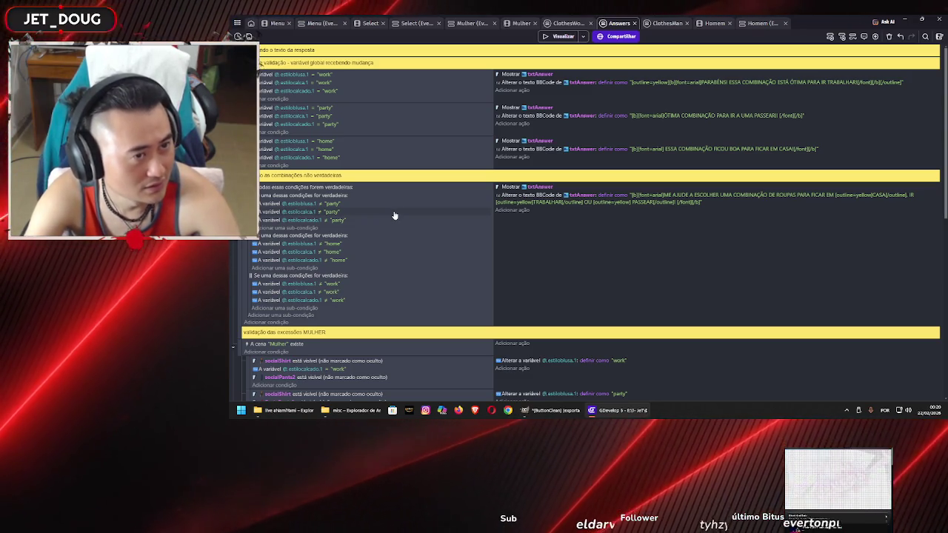
pyautogui.scroll(-3, 395, 215)
pyautogui.scroll(-2, 394, 215)
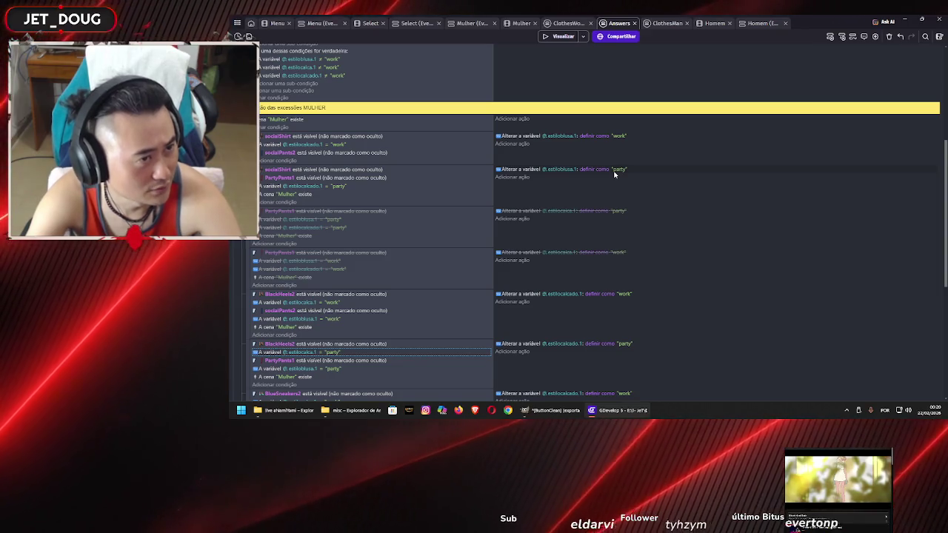
pyautogui.click(525, 179)
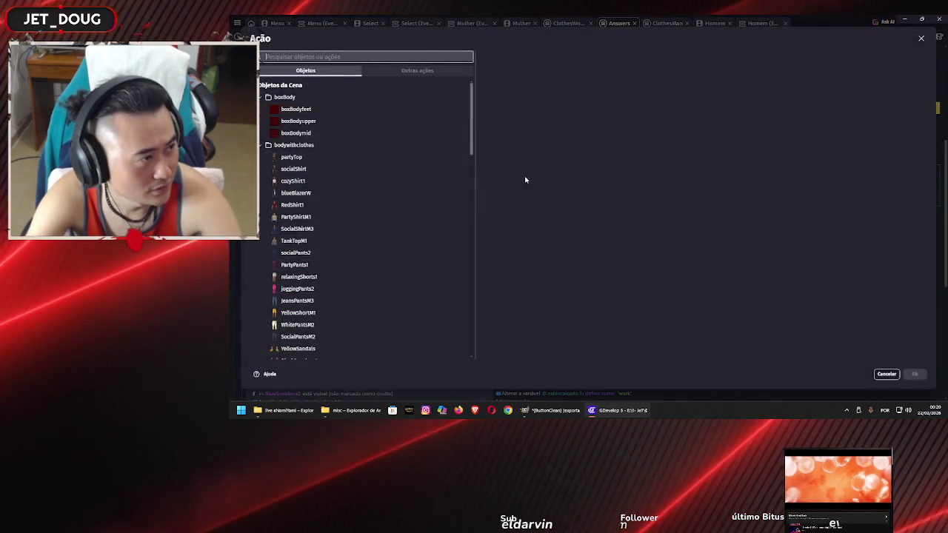
# Pick PartyPants1 and the change-object-variable action, then cancel without adding anything
pyautogui.click(353, 265)
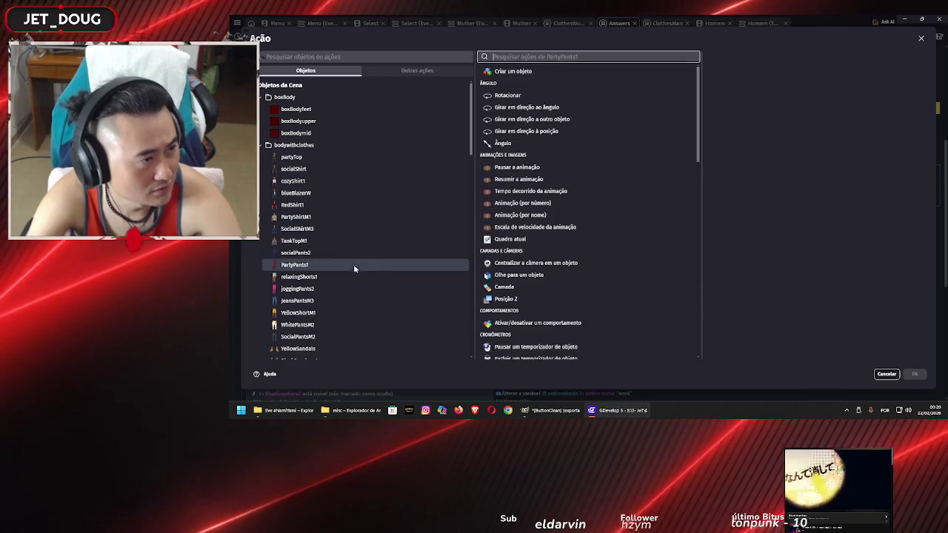
pyautogui.scroll(-15, 541, 185)
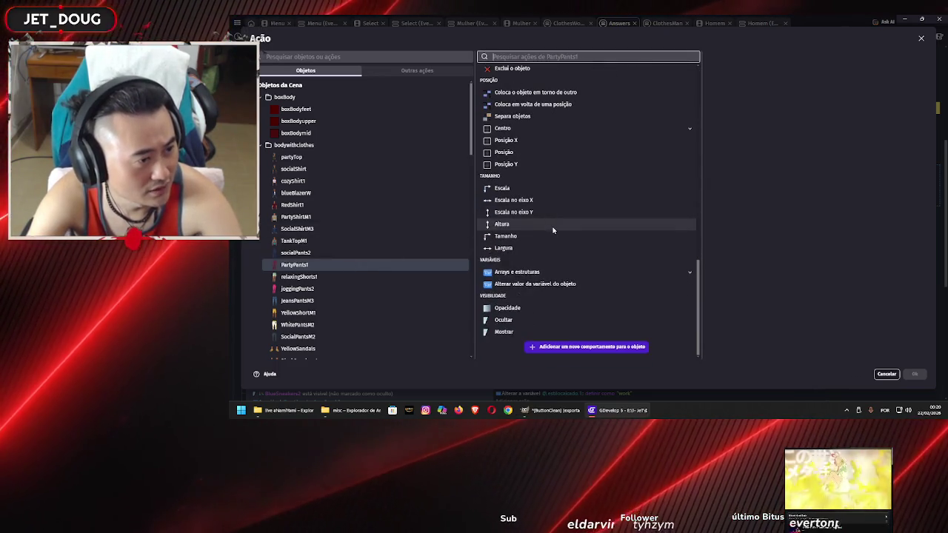
pyautogui.scroll(5, 537, 300)
pyautogui.scroll(-3, 535, 287)
pyautogui.click(537, 322)
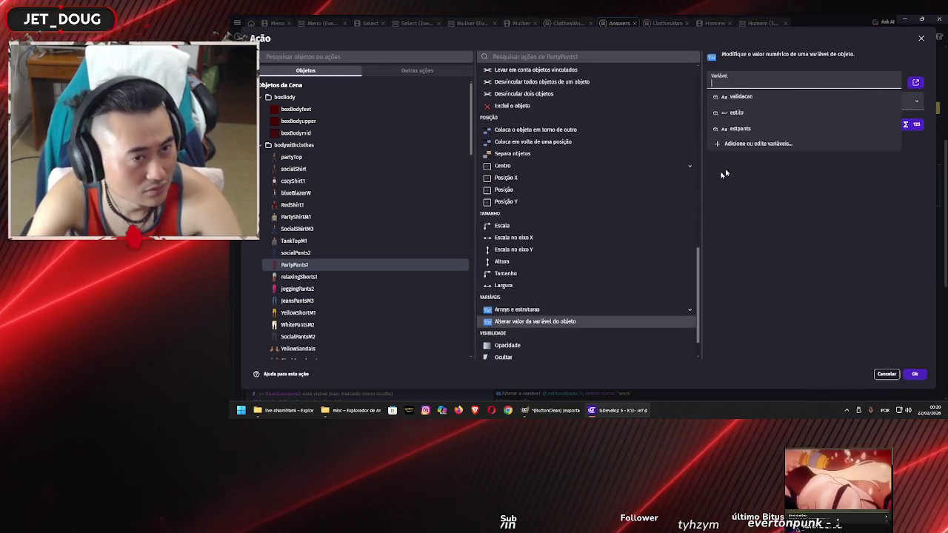
pyautogui.click(780, 179)
pyautogui.click(886, 374)
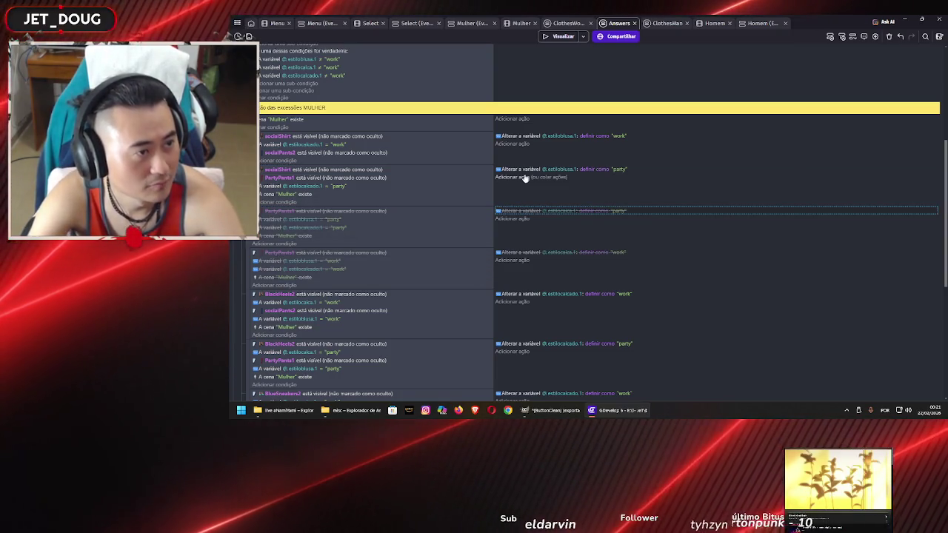
# Paste the estilocalca.1 party and work actions into the socialShirt exception events
pyautogui.click(524, 178)
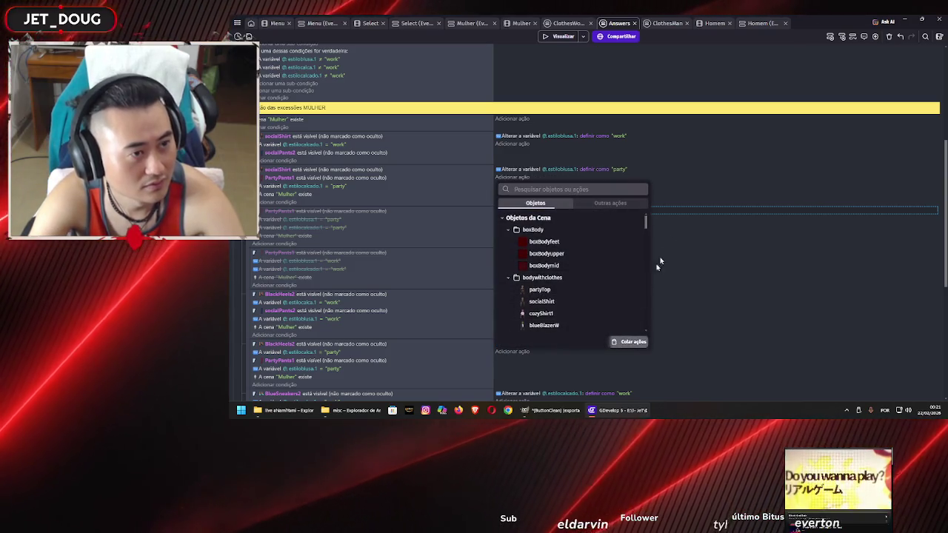
pyautogui.click(633, 342)
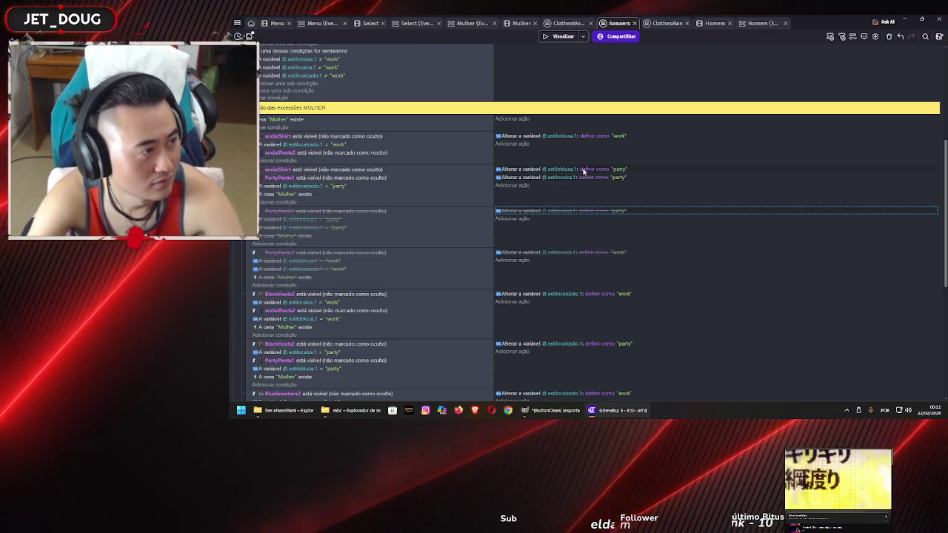
pyautogui.click(516, 177)
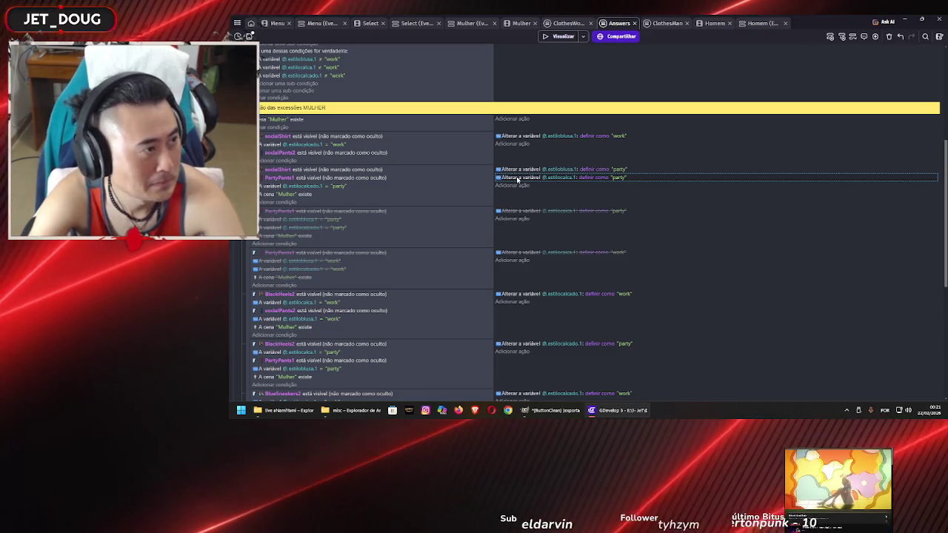
pyautogui.click(518, 143)
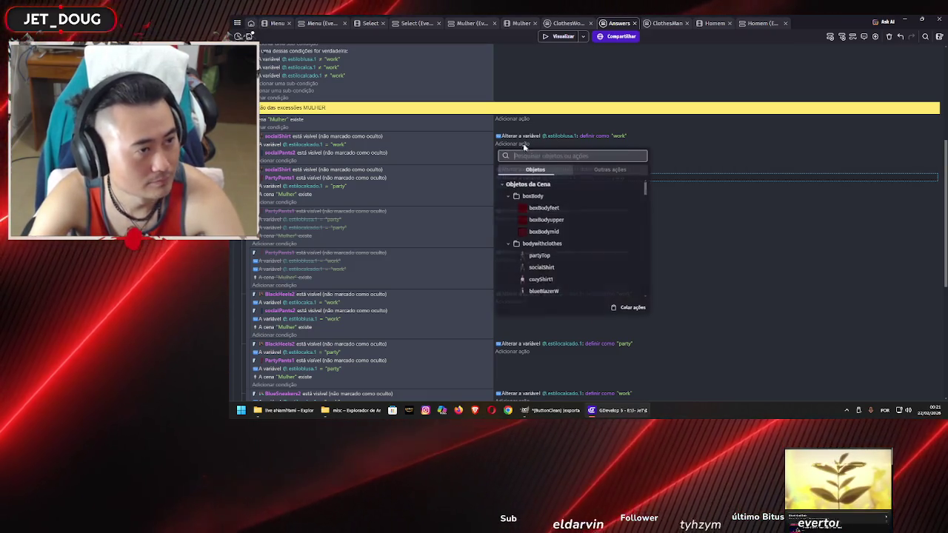
pyautogui.click(631, 309)
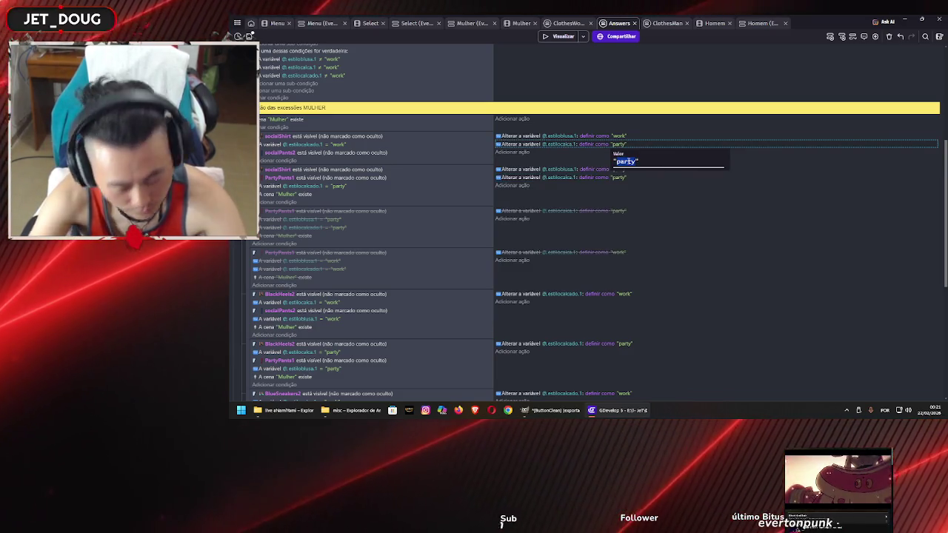
pyautogui.write('"work')
pyautogui.press('Return')
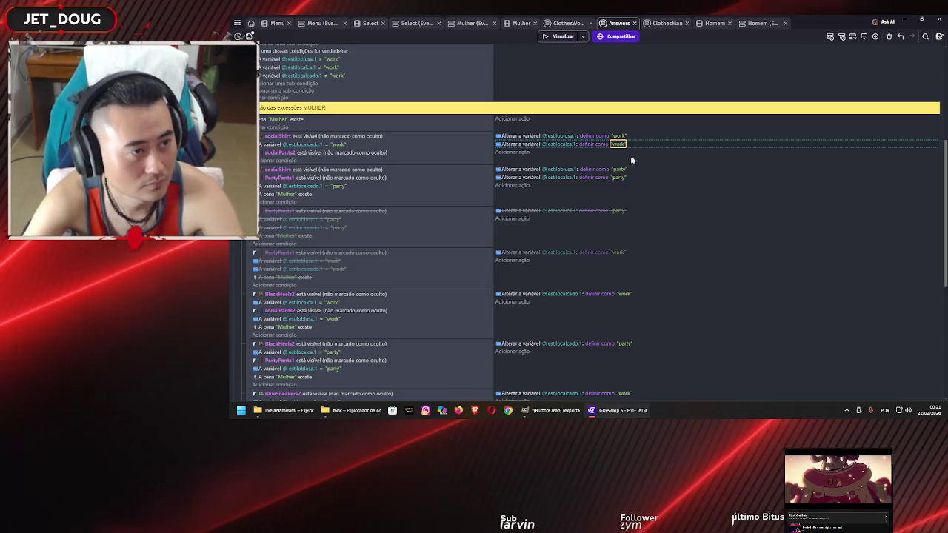
pyautogui.click(724, 197)
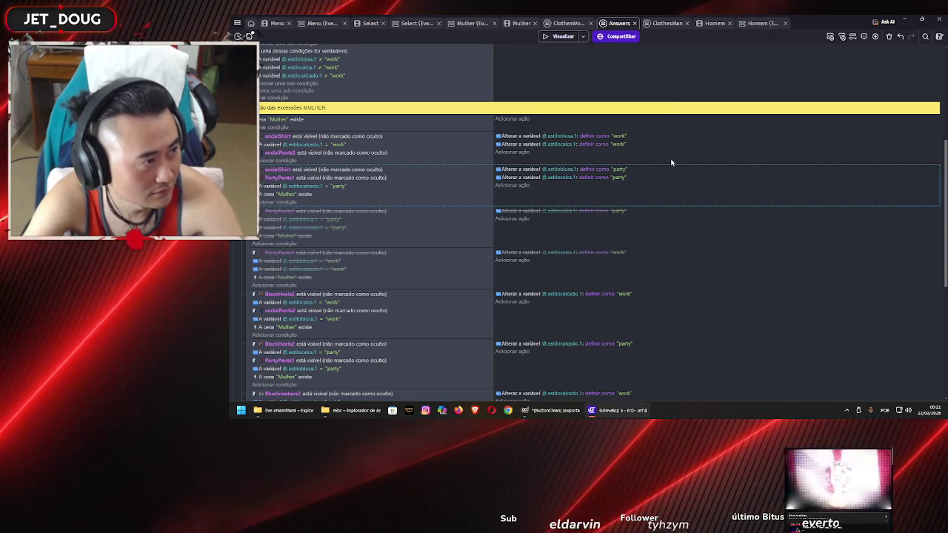
# Delete the estilocalca.1 = work condition and paste the work action into the BlackHeels2 work event
pyautogui.scroll(-1, 671, 162)
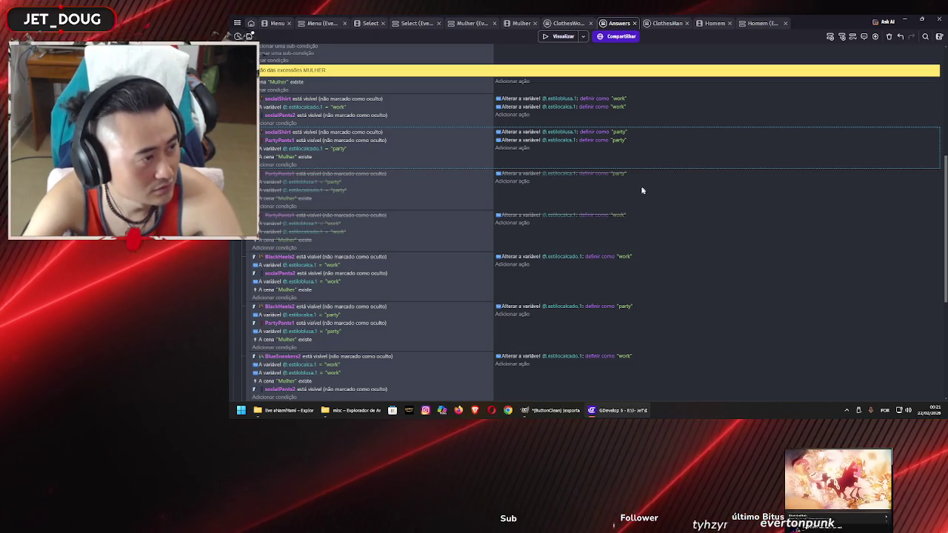
pyautogui.scroll(-1, 634, 200)
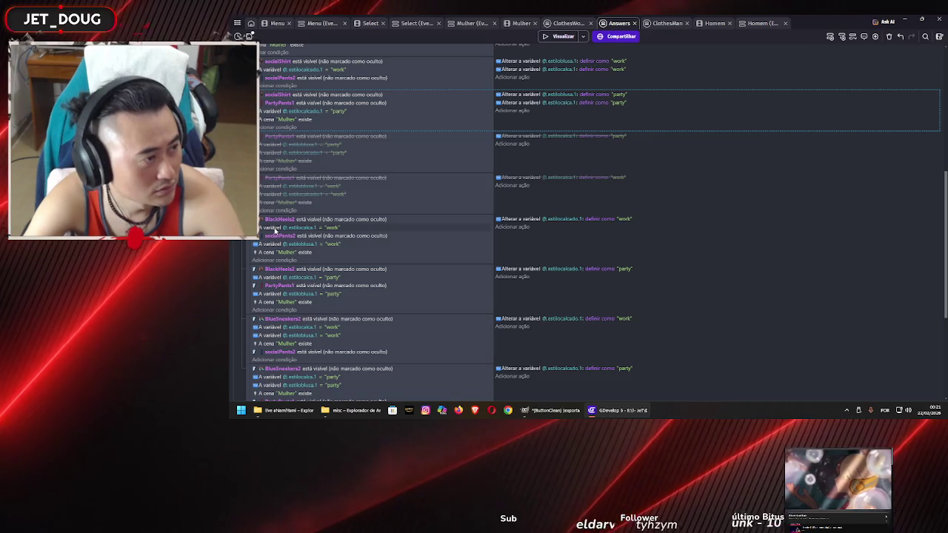
pyautogui.click(275, 228)
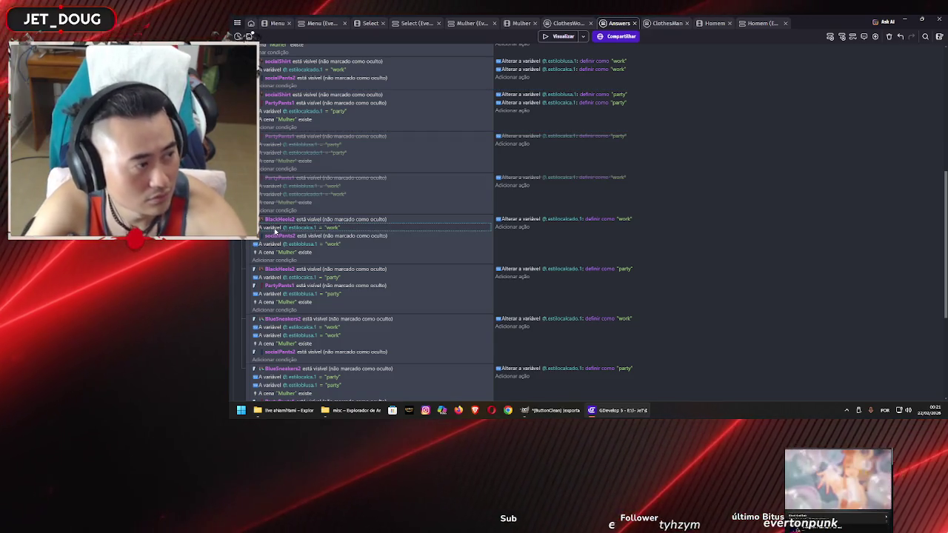
pyautogui.press('Delete')
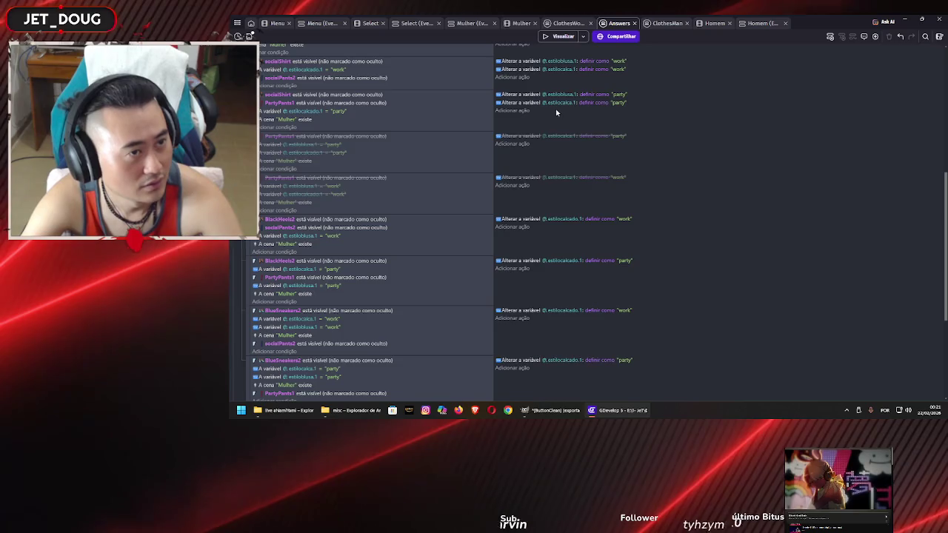
pyautogui.scroll(1, 557, 113)
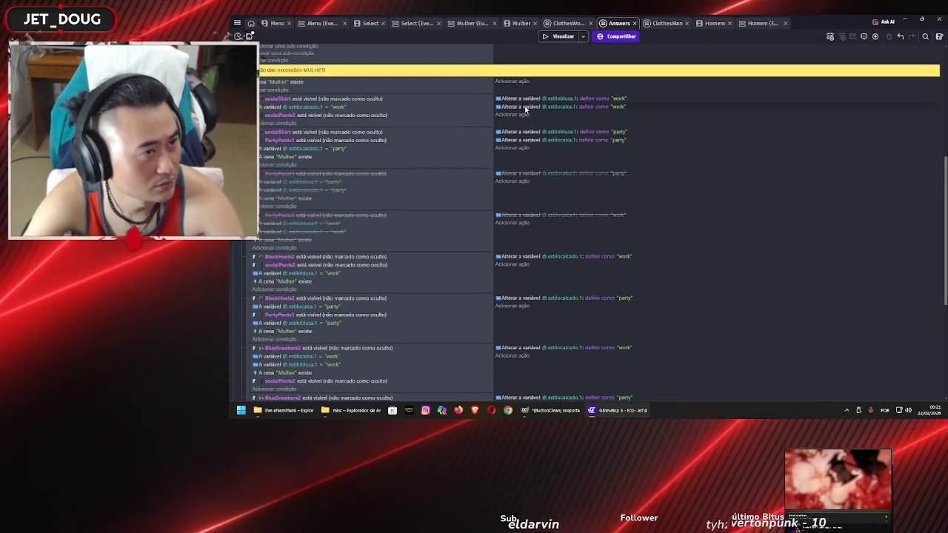
pyautogui.click(524, 109)
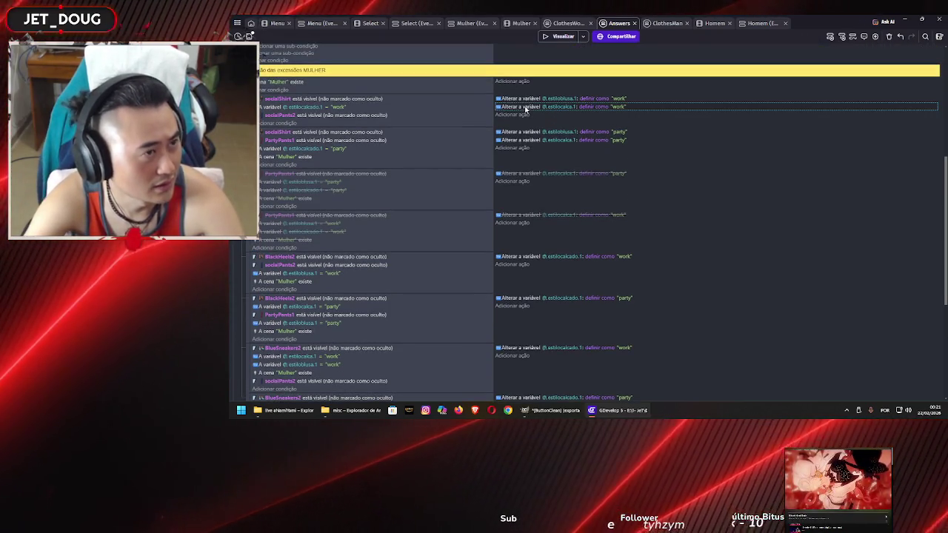
pyautogui.click(516, 265)
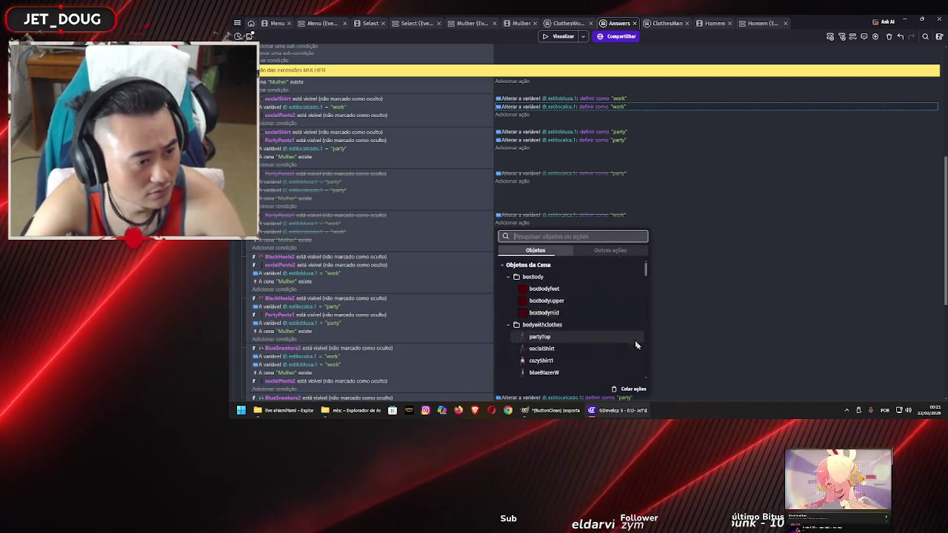
pyautogui.click(630, 388)
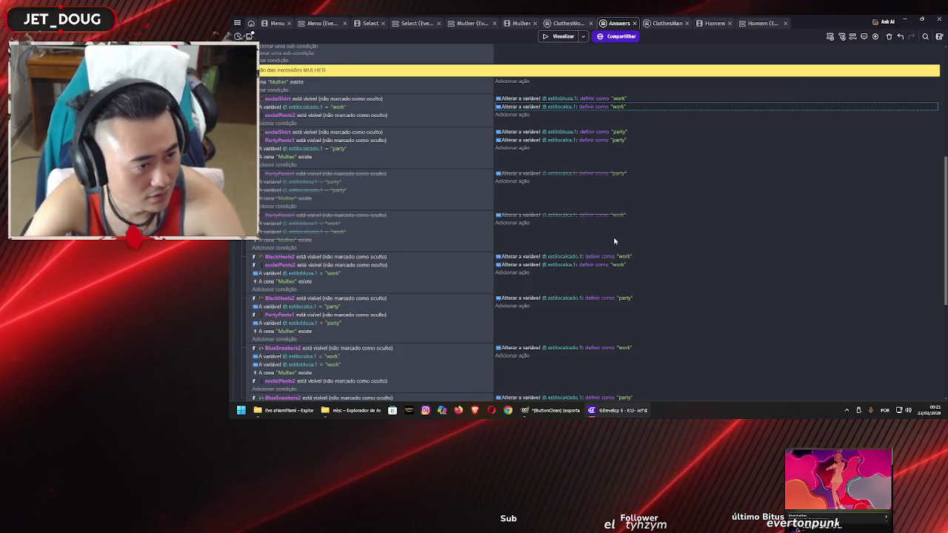
# Paste the estilocalca.1 party action into the BlackHeels2 party event and delete its party condition
pyautogui.scroll(-1, 613, 240)
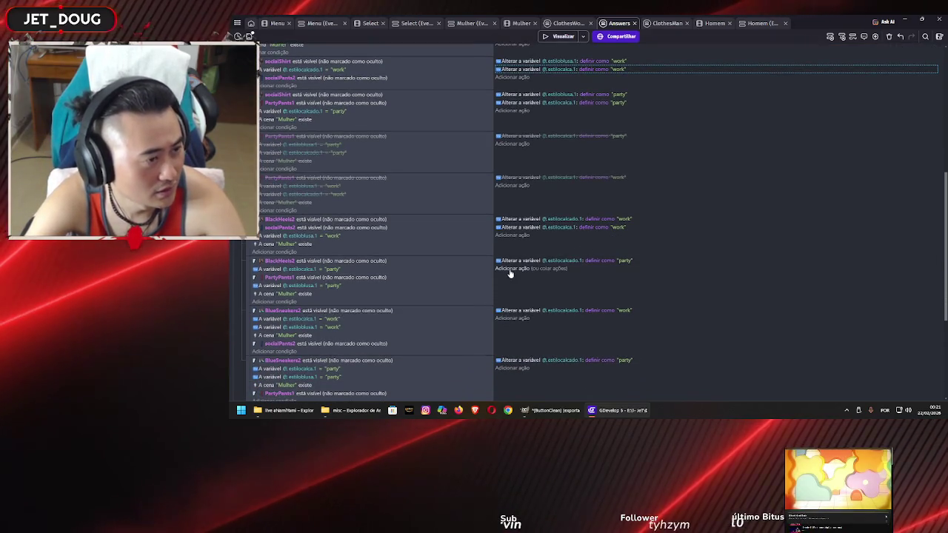
pyautogui.click(527, 104)
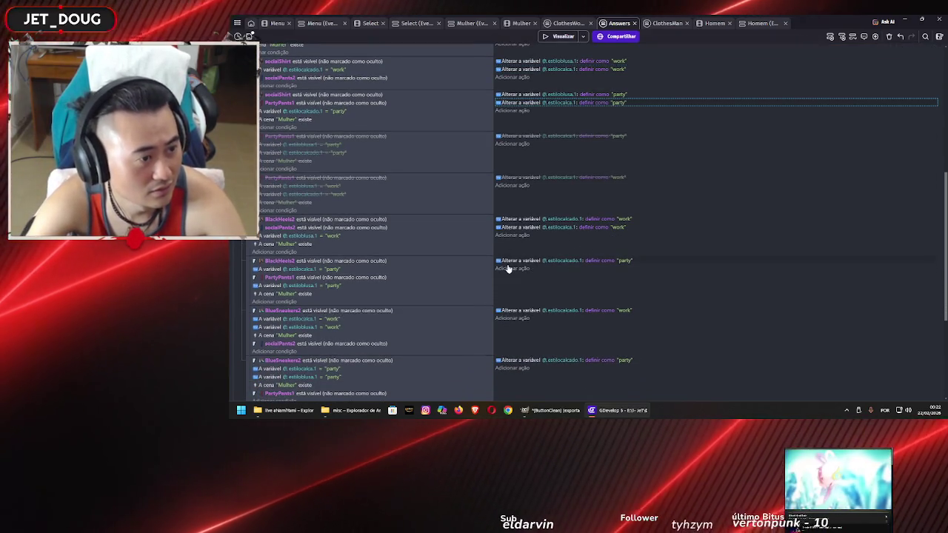
pyautogui.click(510, 268)
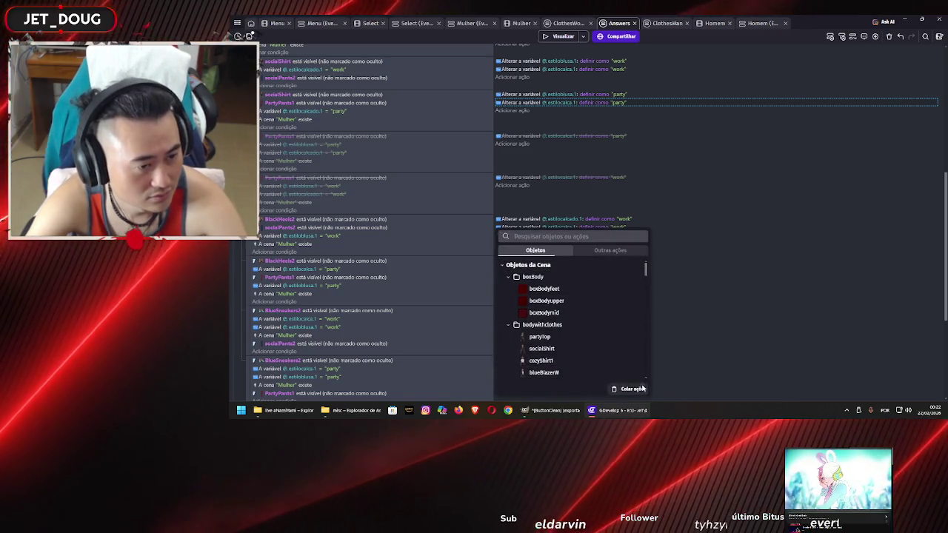
pyautogui.click(688, 268)
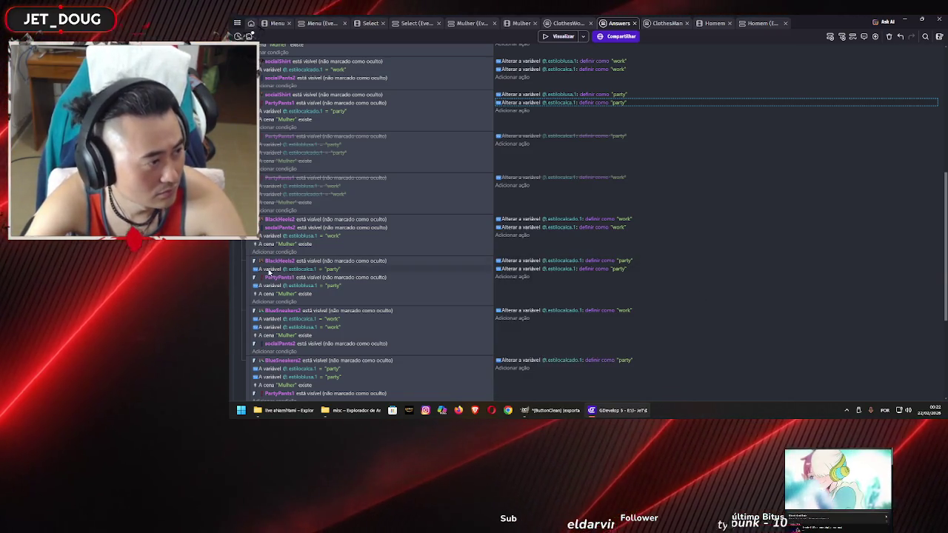
pyautogui.click(265, 268)
pyautogui.press('Delete')
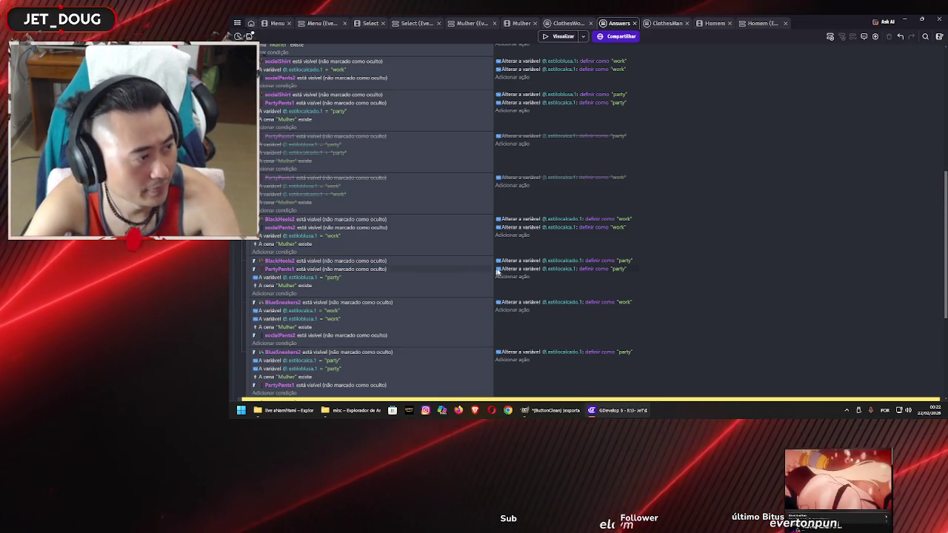
# Copy the estilocalca.1 work action and paste it into the BlueSneakers2 work event
pyautogui.scroll(-1, 595, 274)
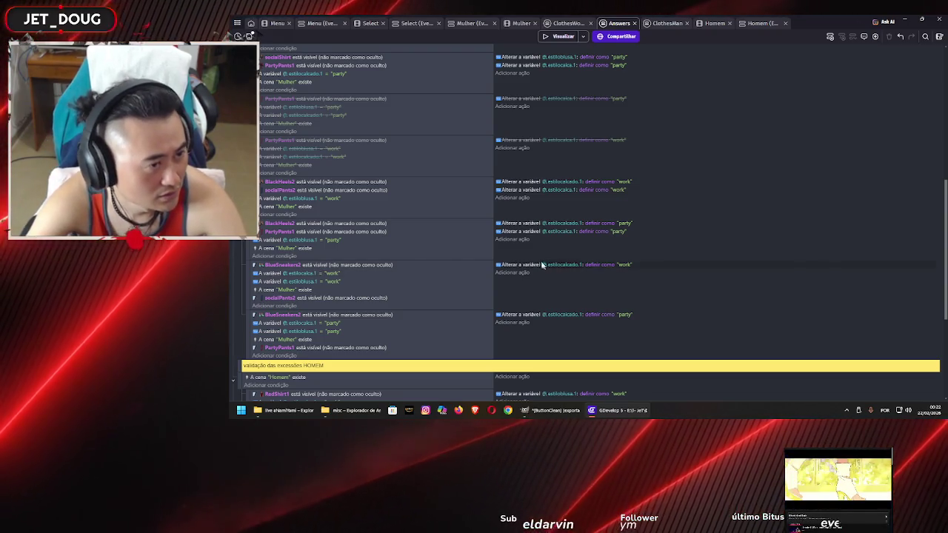
pyautogui.click(520, 189)
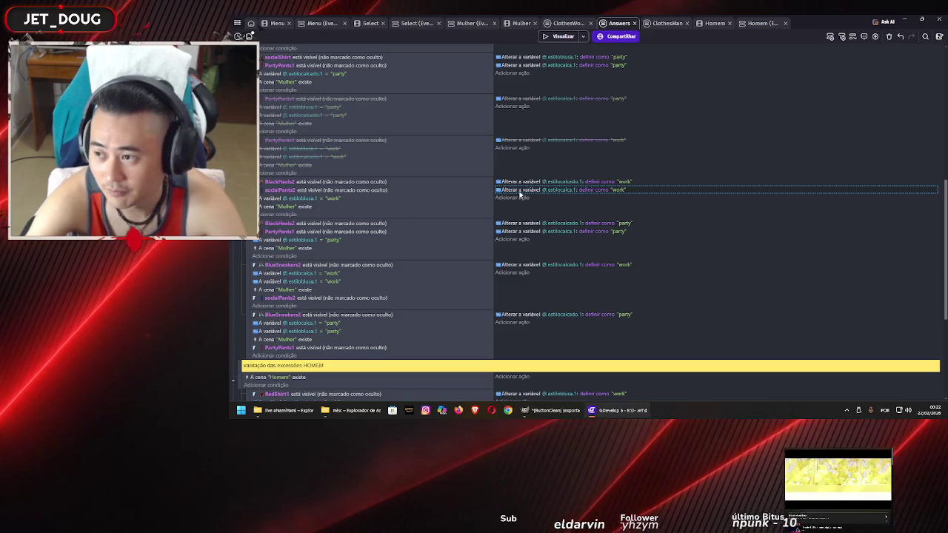
pyautogui.click(512, 239)
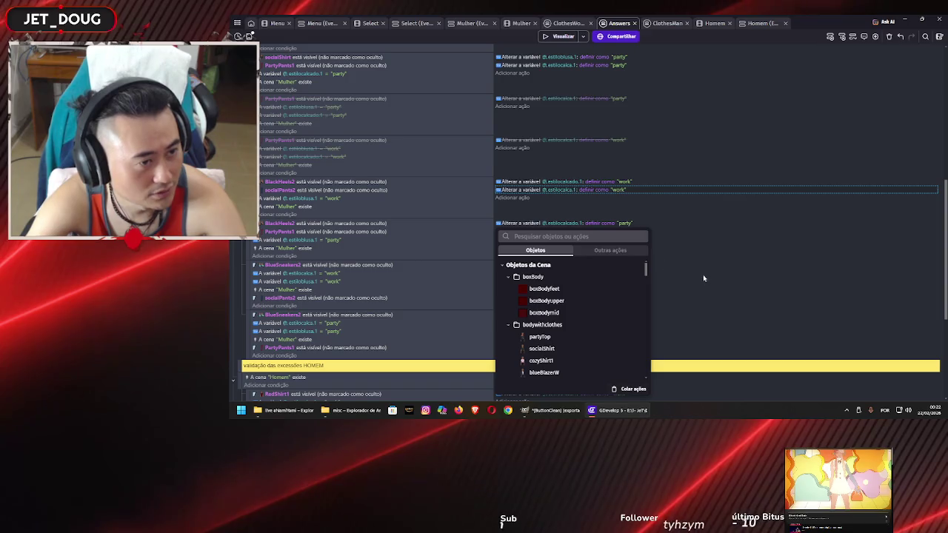
pyautogui.click(628, 389)
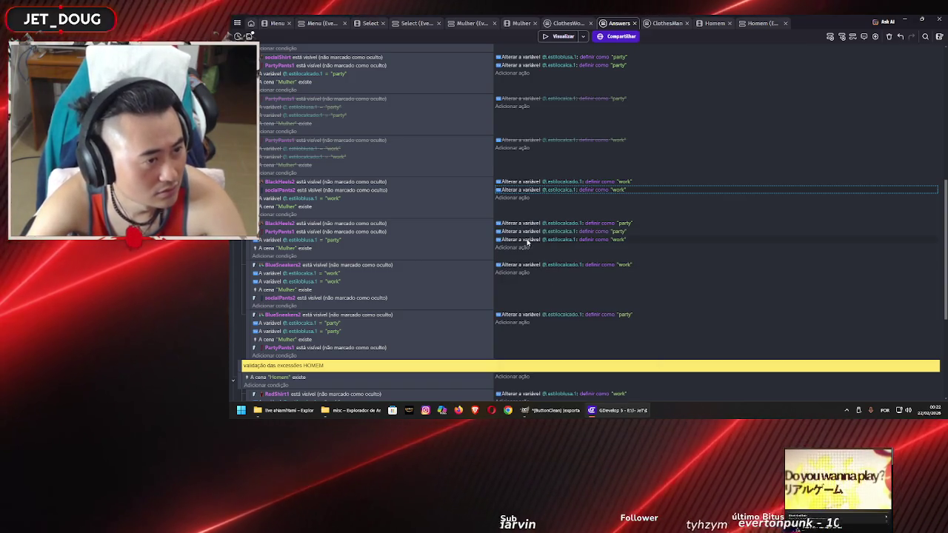
pyautogui.scroll(5, 524, 244)
pyautogui.scroll(-5, 525, 243)
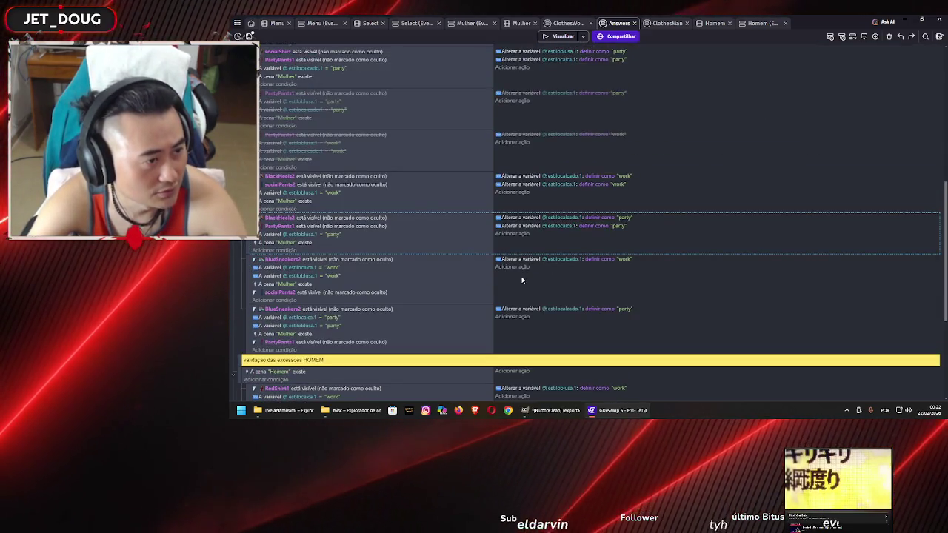
pyautogui.click(520, 270)
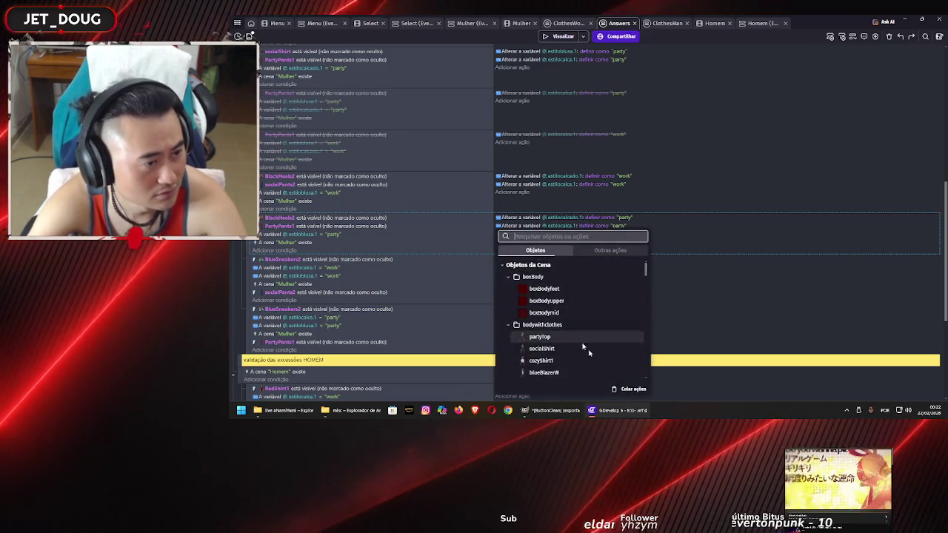
pyautogui.click(628, 388)
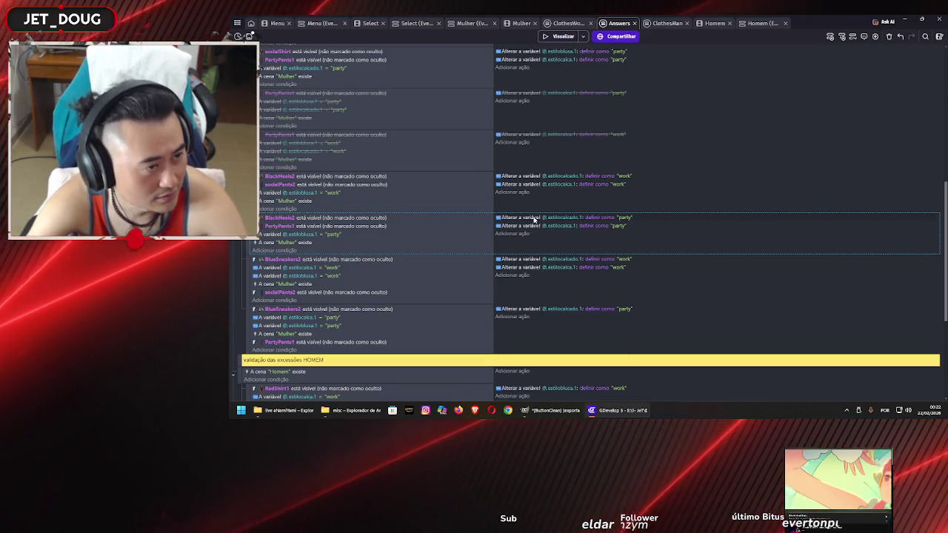
# Paste the party action into the BlueSneakers2 party event and delete the estilocalca.1 party and work conditions
pyautogui.click(529, 228)
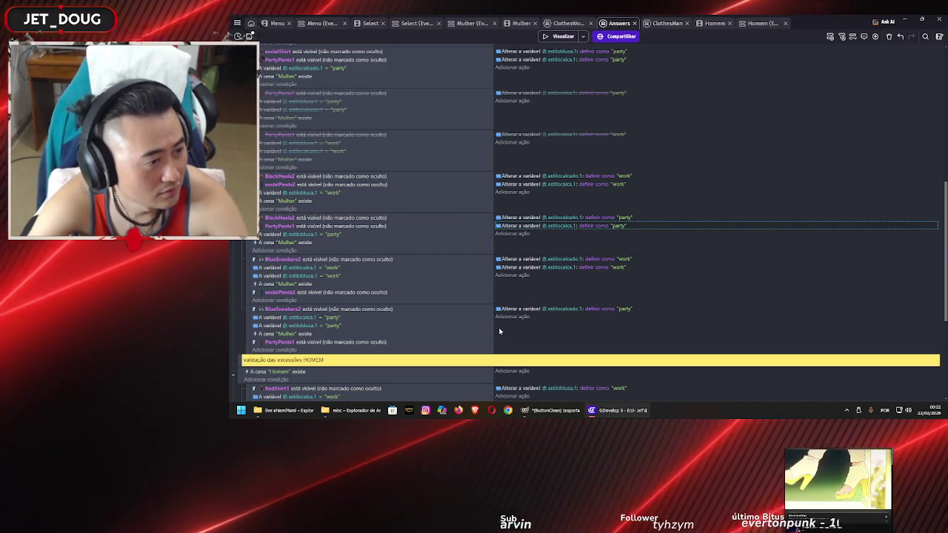
pyautogui.click(513, 318)
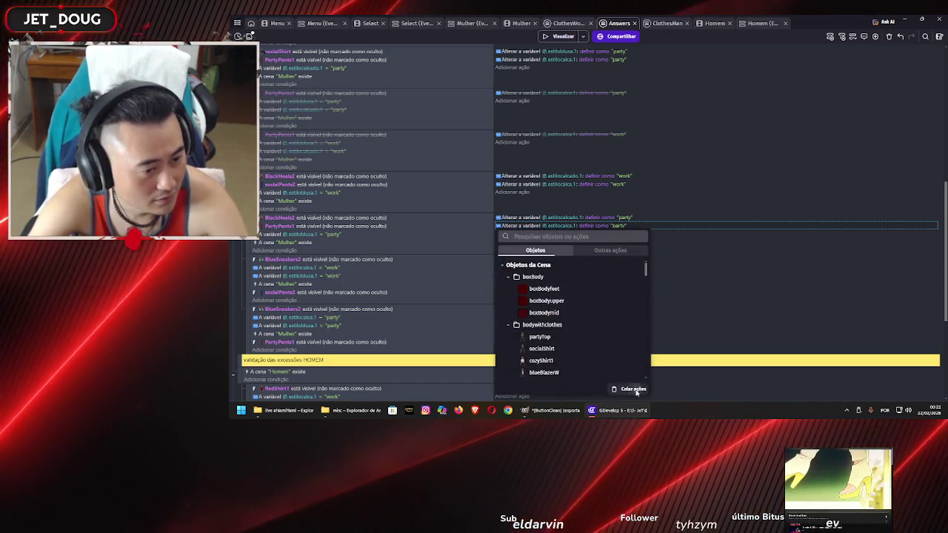
pyautogui.click(723, 305)
pyautogui.click(262, 320)
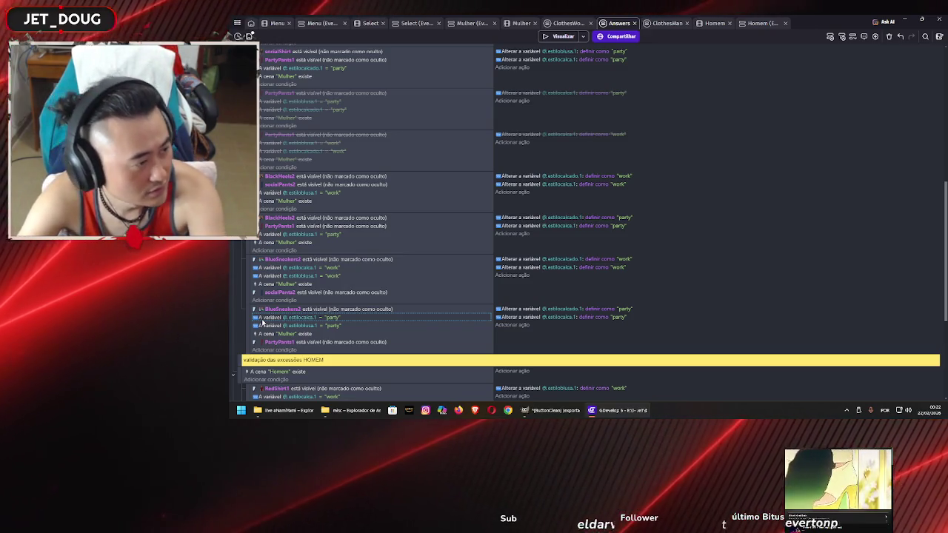
pyautogui.press('Delete')
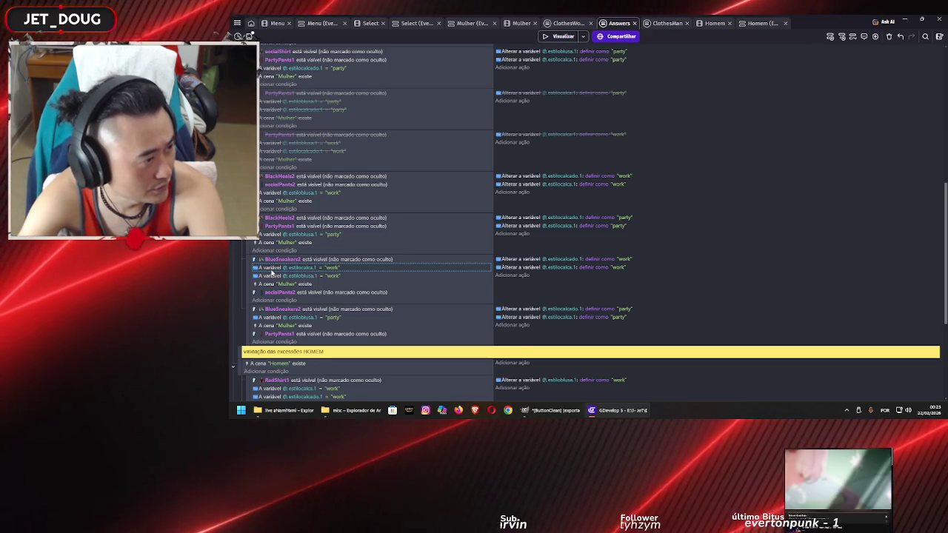
pyautogui.press('Delete')
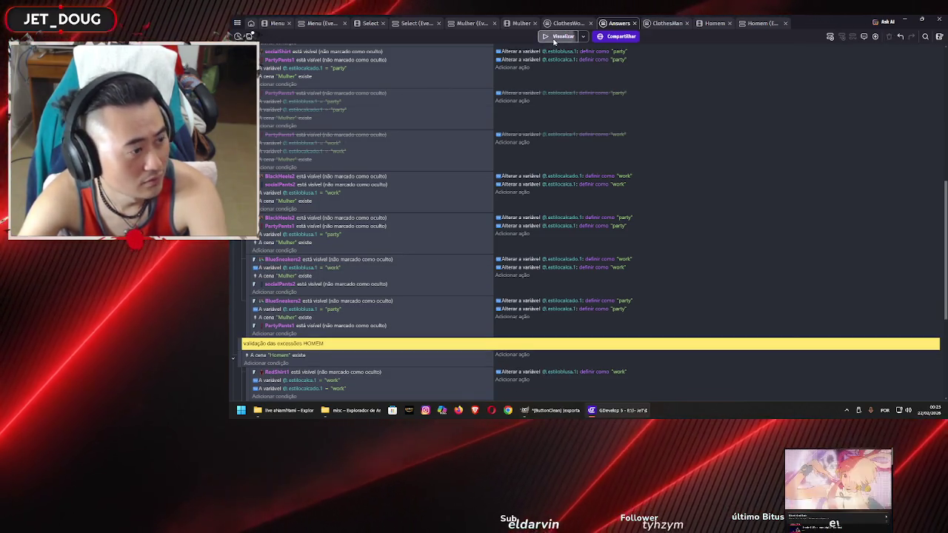
# Preview the game, choose the woman, and dress her in black shirt, burgundy pants and black heels
pyautogui.click(559, 37)
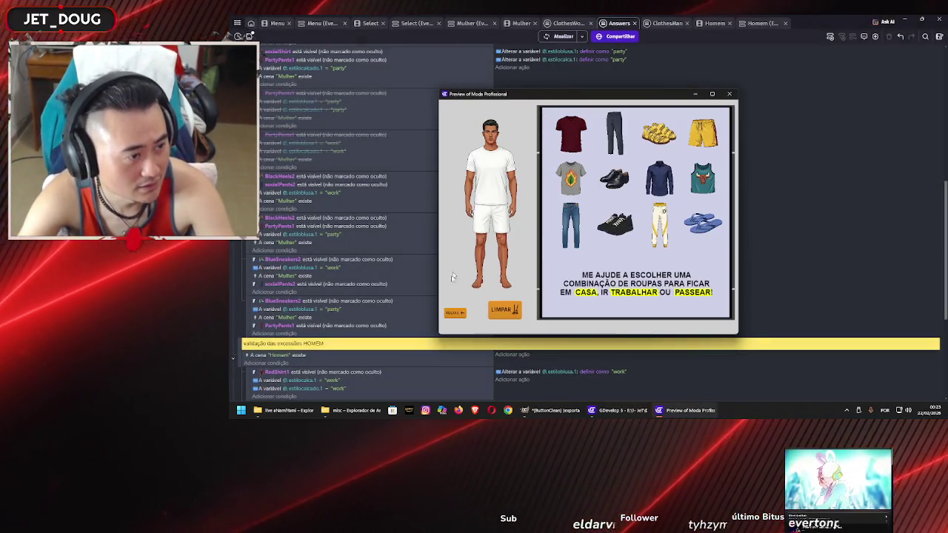
pyautogui.click(455, 312)
pyautogui.click(488, 242)
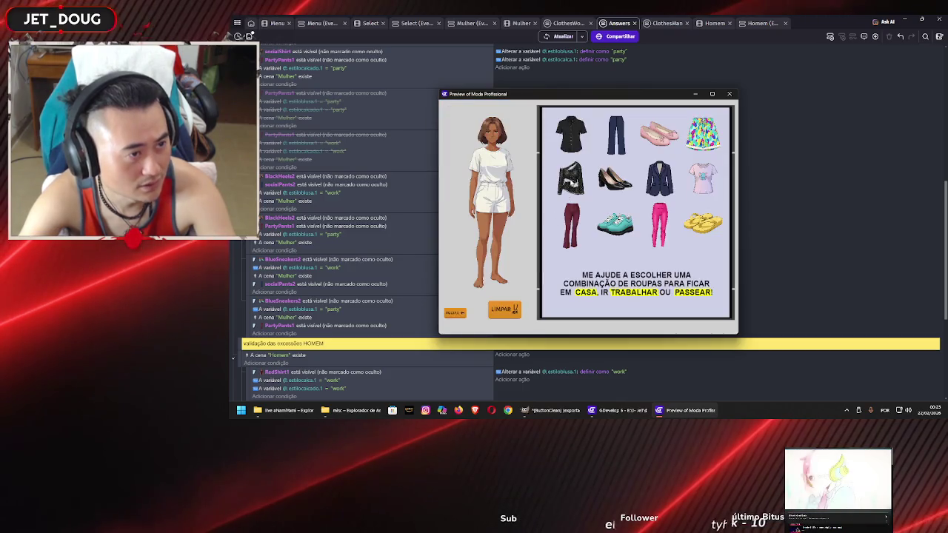
pyautogui.click(570, 141)
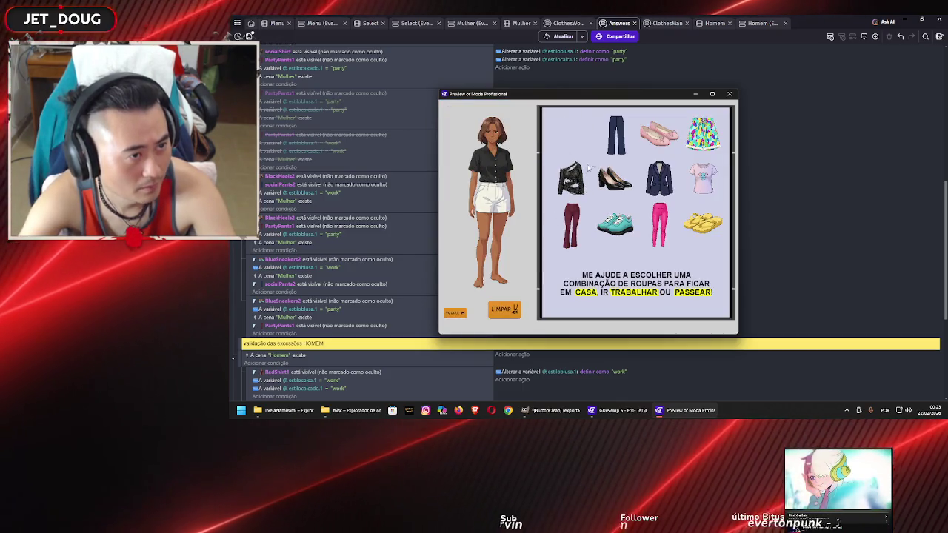
pyautogui.click(571, 226)
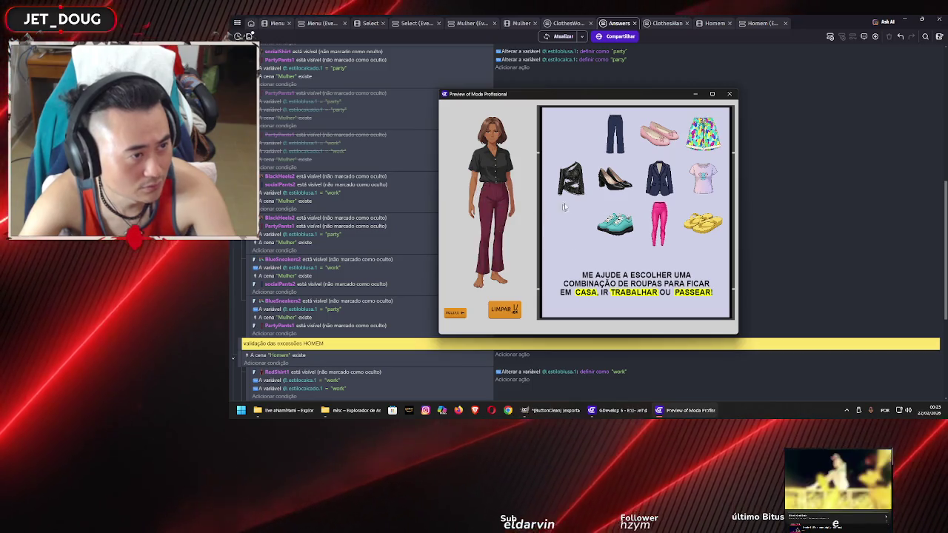
pyautogui.click(614, 181)
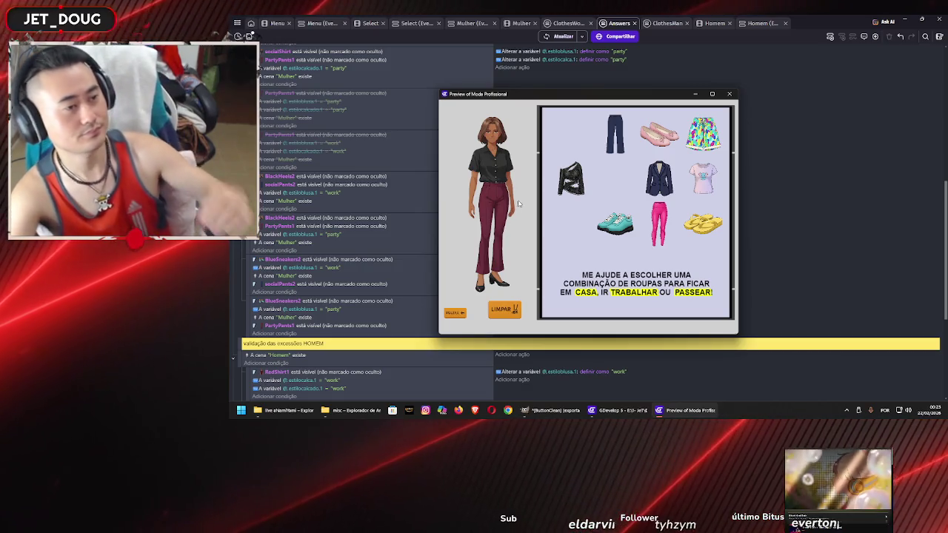
# Try the cropped top, jeans and teal sneakers, end in burgundy pants, and move the preview aside
pyautogui.moveTo(586, 169); pyautogui.dragTo(493, 161)
pyautogui.moveTo(578, 154); pyautogui.dragTo(493, 172)
pyautogui.moveTo(570, 178); pyautogui.dragTo(492, 170)
pyautogui.moveTo(569, 134); pyautogui.dragTo(496, 166)
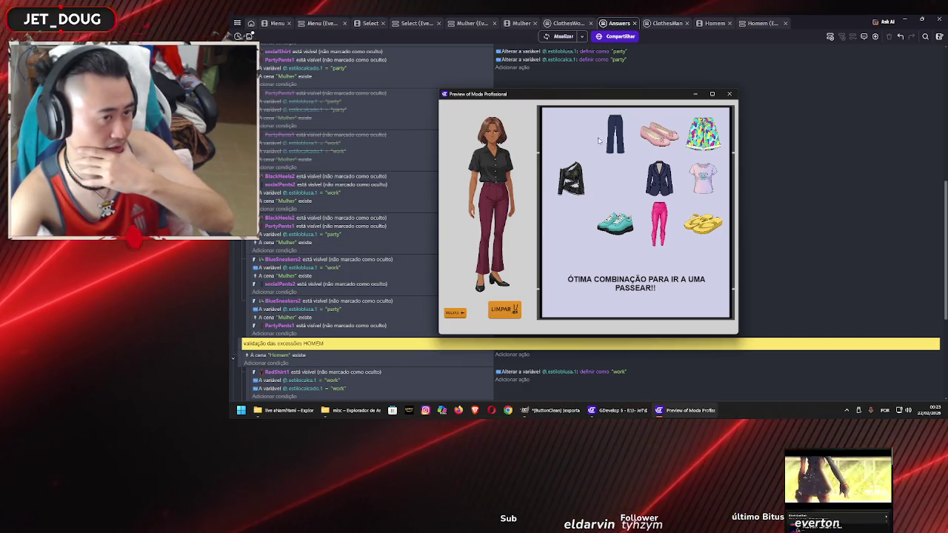
pyautogui.moveTo(608, 143)
pyautogui.mouseDown()
pyautogui.moveTo(487, 243)
pyautogui.moveTo(492, 222)
pyautogui.mouseUp()
pyautogui.moveTo(603, 133); pyautogui.dragTo(499, 233)
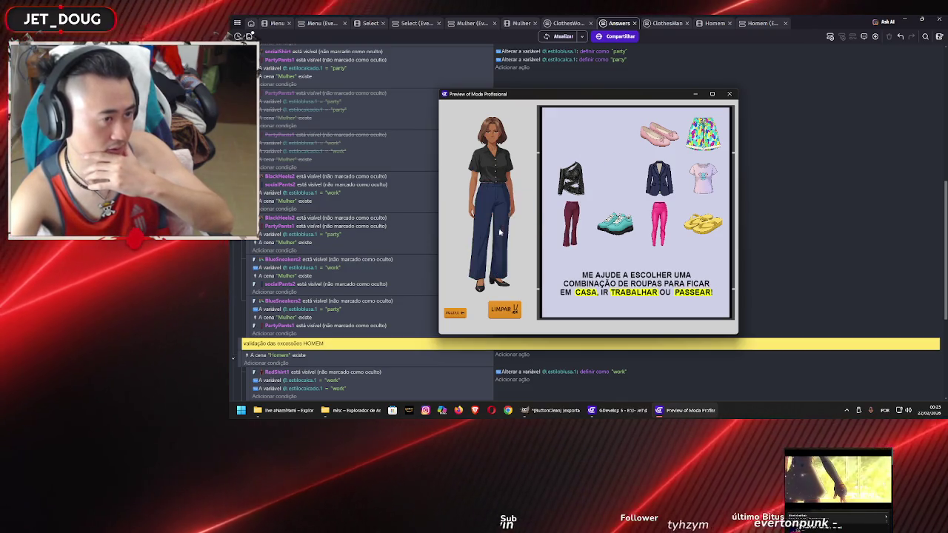
pyautogui.moveTo(615, 222); pyautogui.dragTo(496, 283)
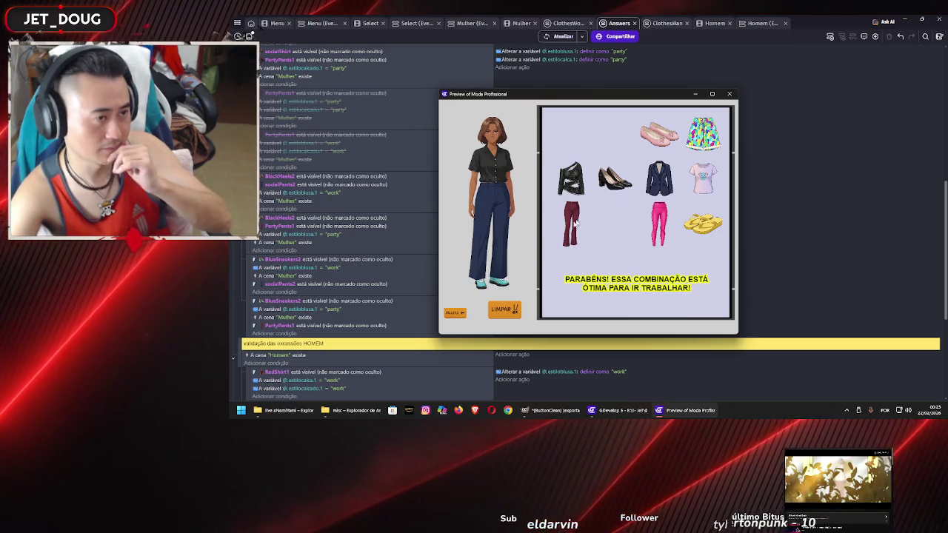
pyautogui.moveTo(572, 222); pyautogui.dragTo(499, 225)
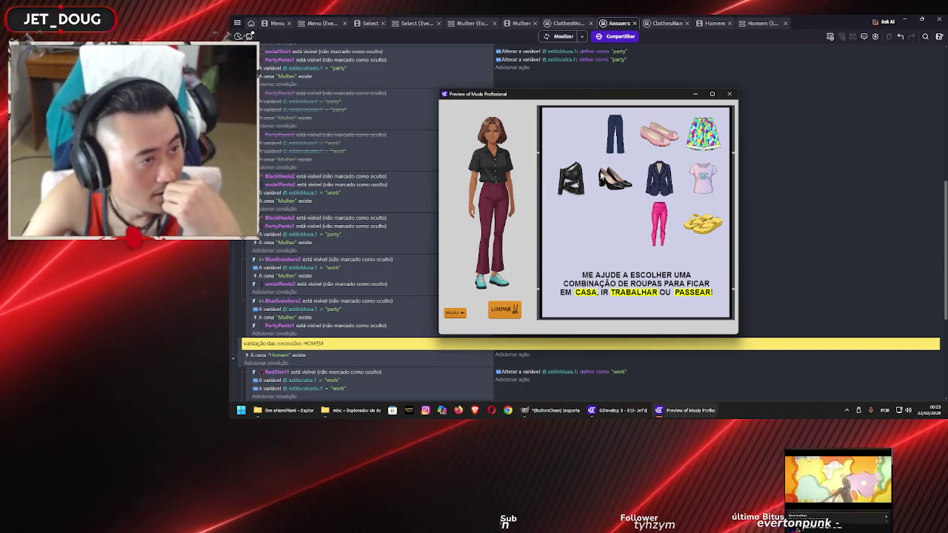
pyautogui.moveTo(614, 94); pyautogui.dragTo(733, 88)
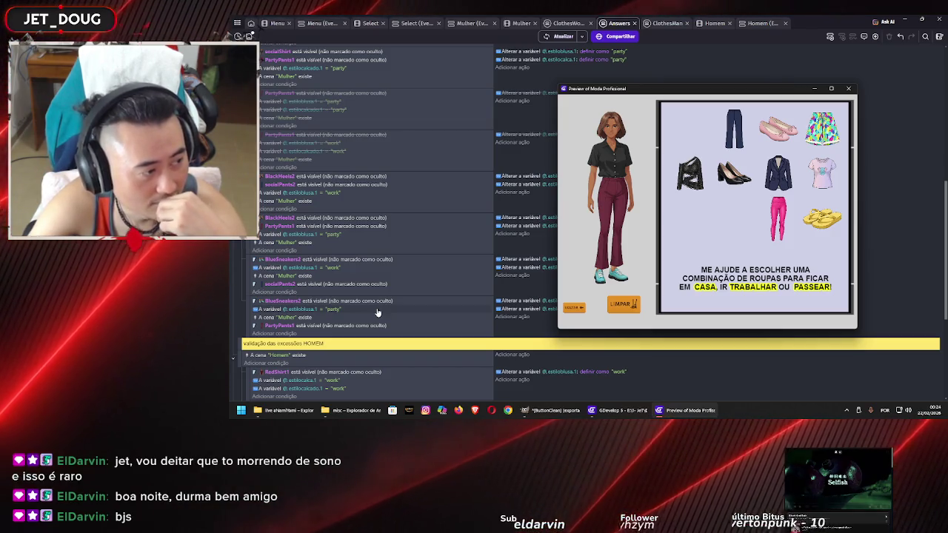
pyautogui.moveTo(669, 92)
pyautogui.mouseDown()
pyautogui.moveTo(740, 70)
pyautogui.moveTo(741, 51)
pyautogui.mouseUp()
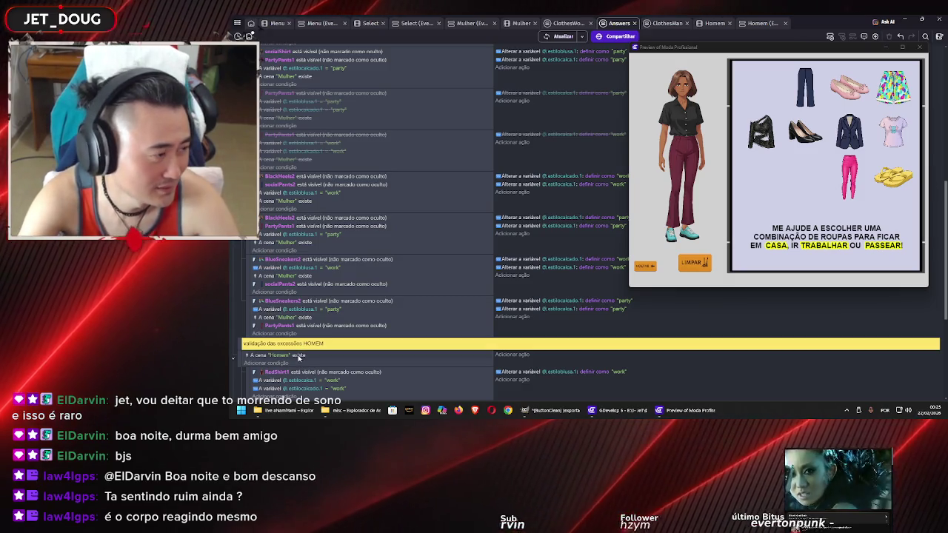
# Close the preview and delete the estiloblusa.1 = party condition
pyautogui.click(263, 310)
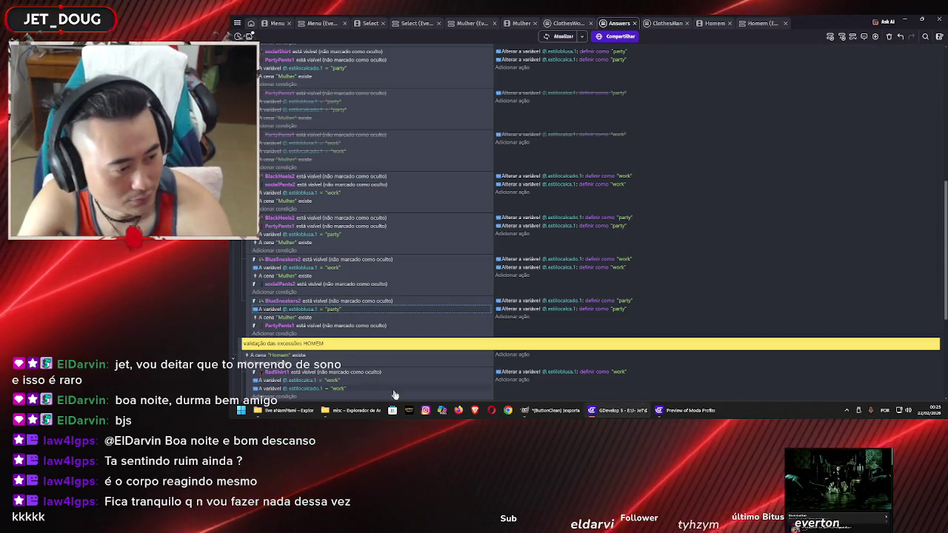
pyautogui.click(680, 420)
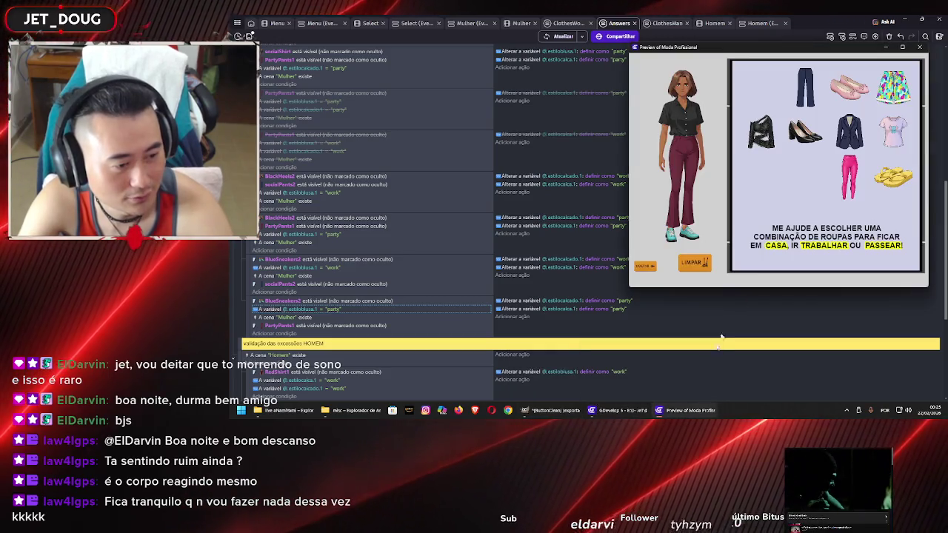
pyautogui.click(918, 47)
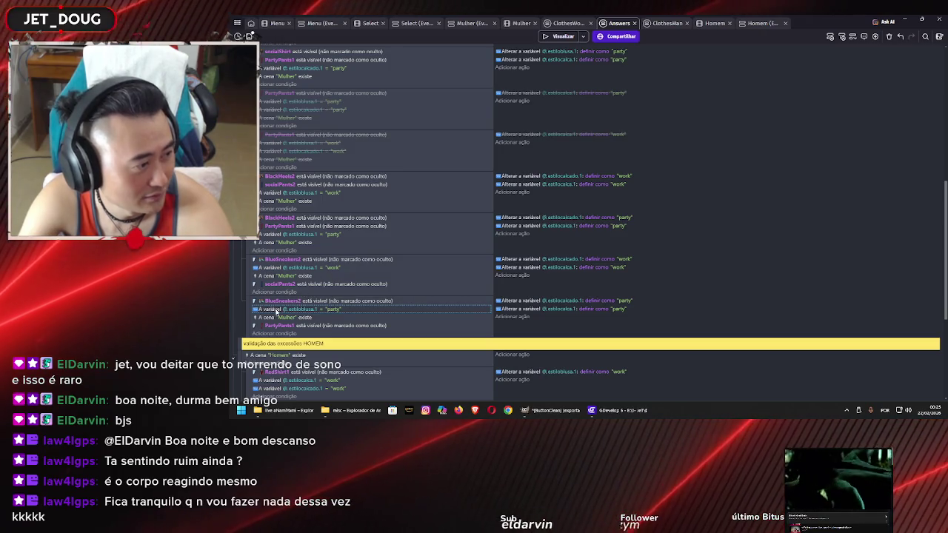
pyautogui.press('Delete')
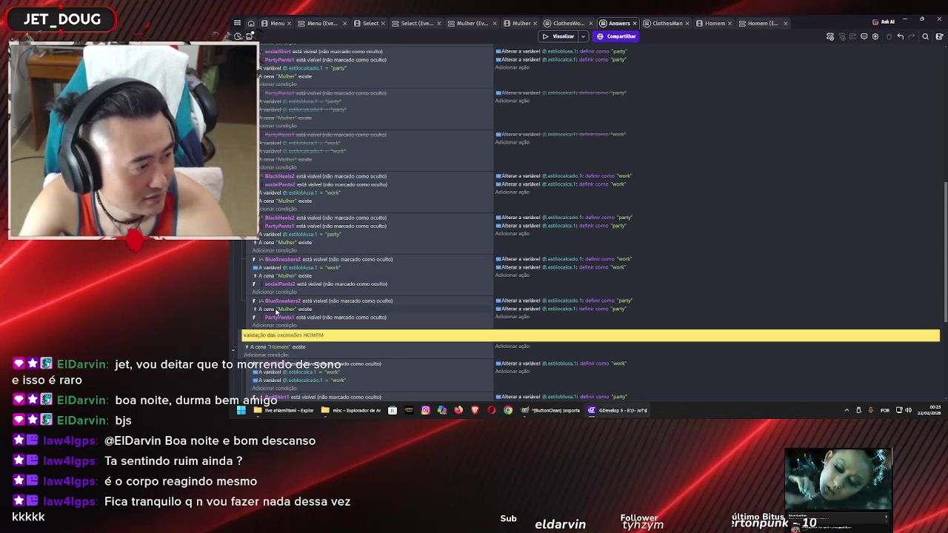
# Move the socialShirt visibility condition into the BlueSneakers2 party event
pyautogui.scroll(2, 275, 270)
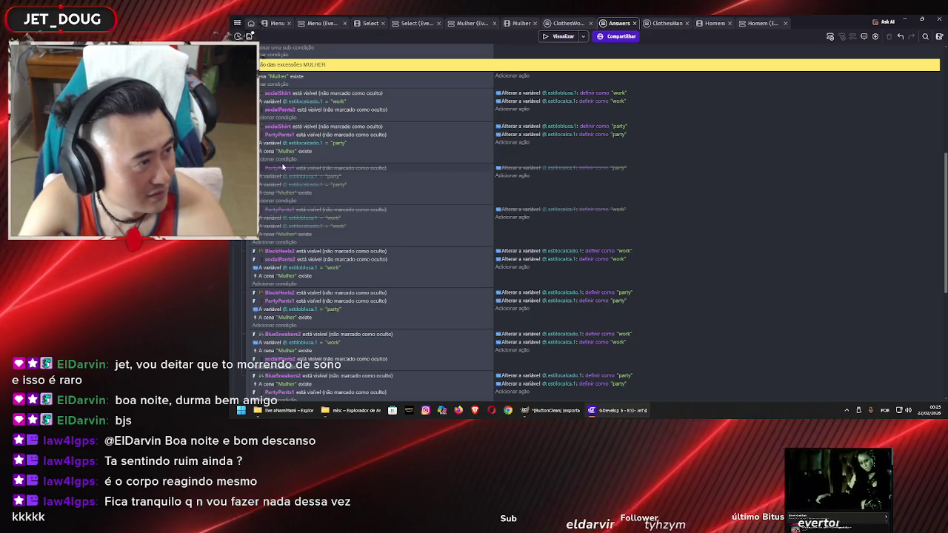
pyautogui.click(317, 127)
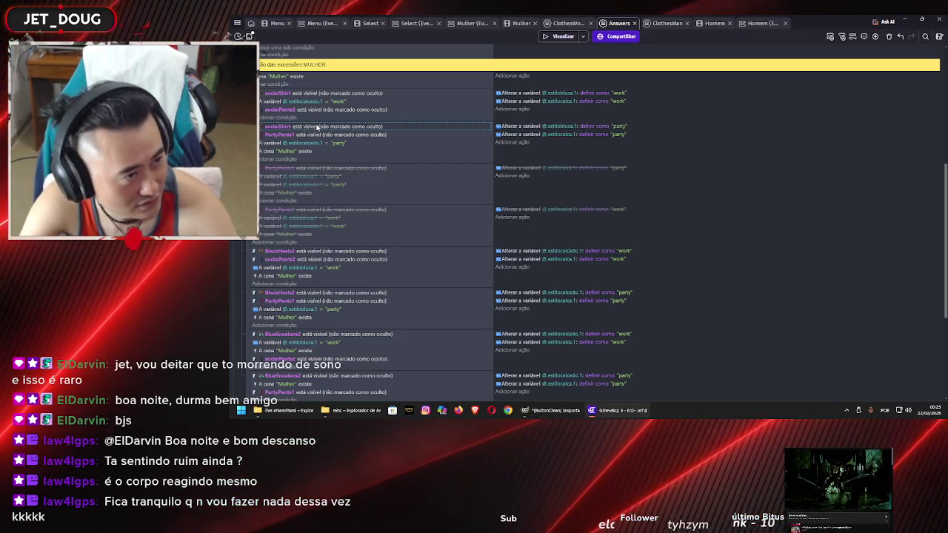
pyautogui.scroll(-4, 285, 251)
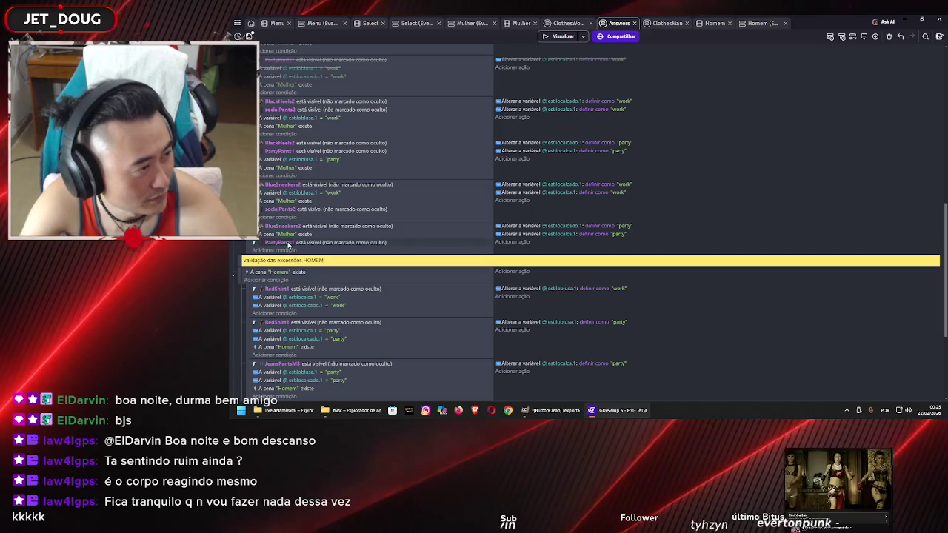
pyautogui.click(285, 251)
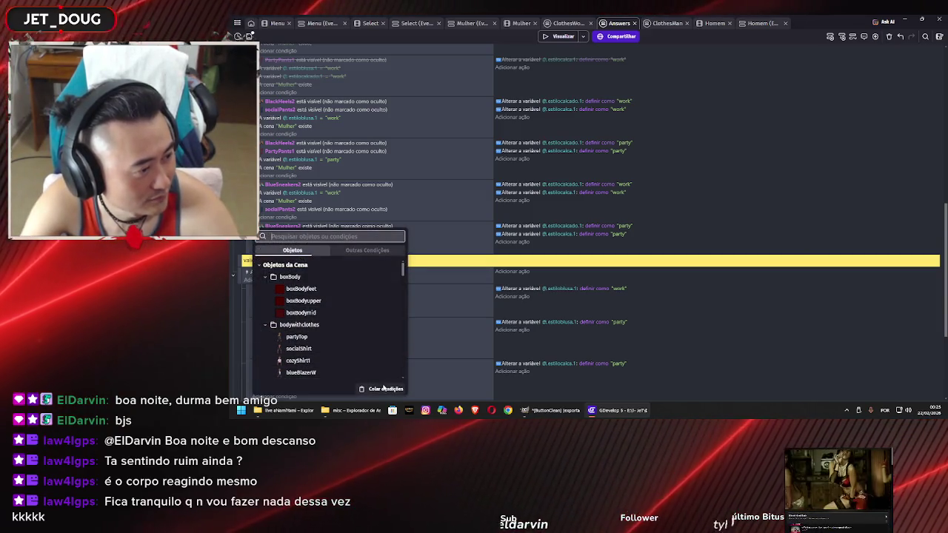
pyautogui.press('Escape')
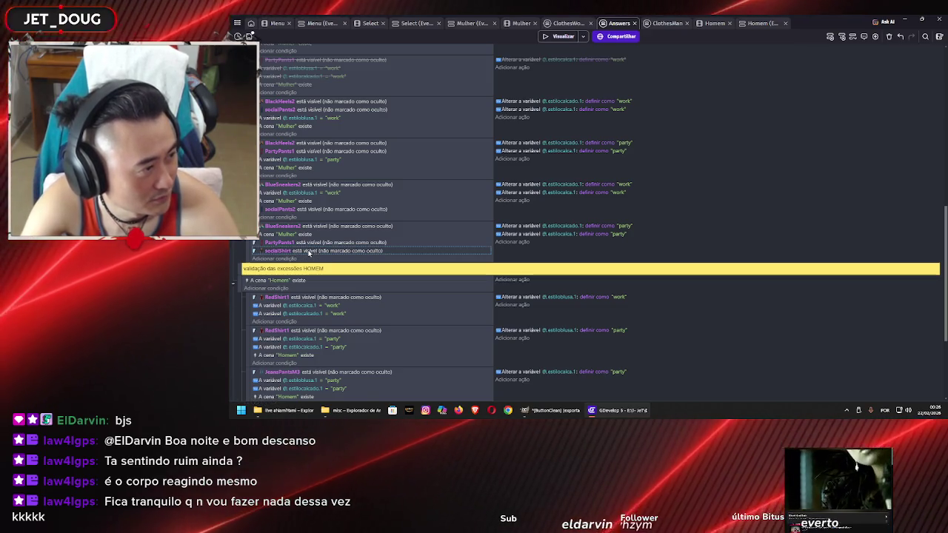
pyautogui.click(309, 243)
pyautogui.moveTo(309, 242)
pyautogui.mouseDown()
pyautogui.moveTo(275, 242)
pyautogui.moveTo(270, 228)
pyautogui.mouseUp()
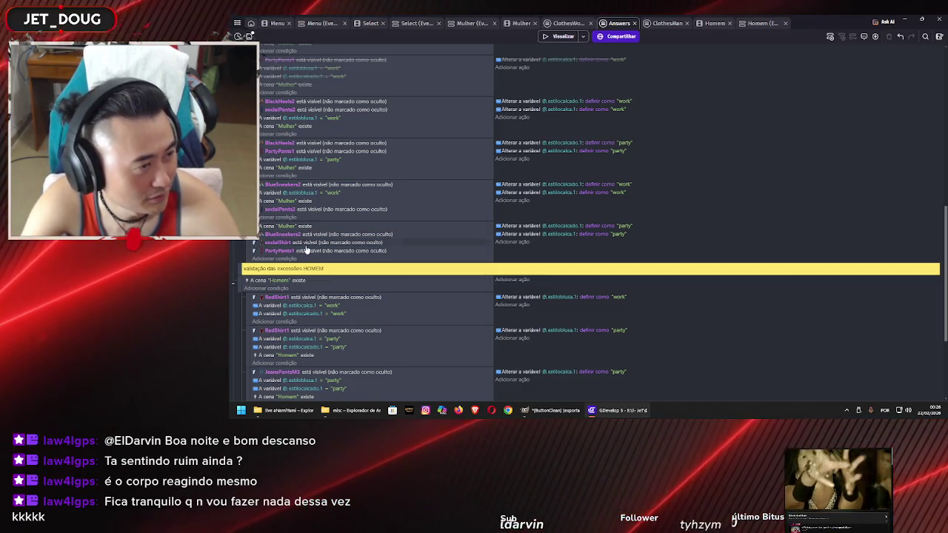
pyautogui.click(519, 242)
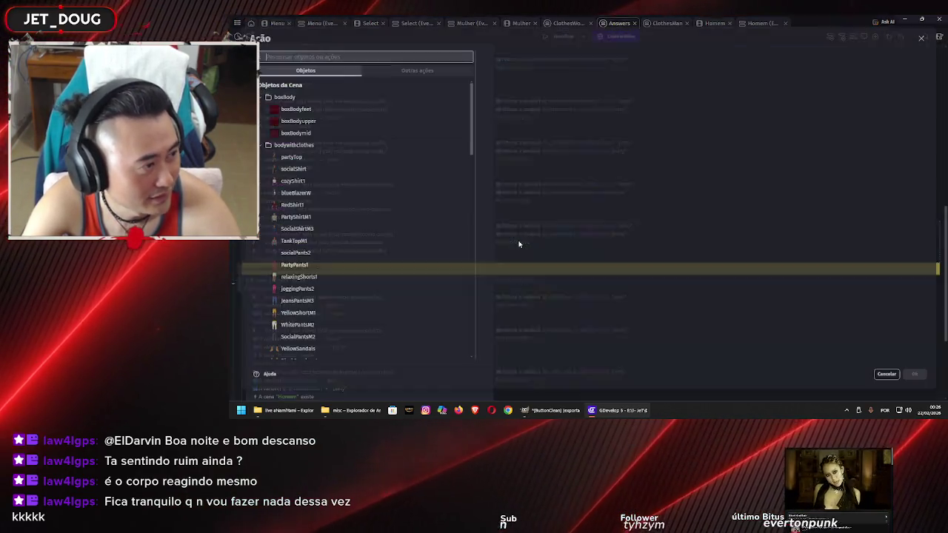
# Add a Change variable value action setting estiloblusa.1 to "party" in the BlueSneakers2 party event
pyautogui.click(416, 71)
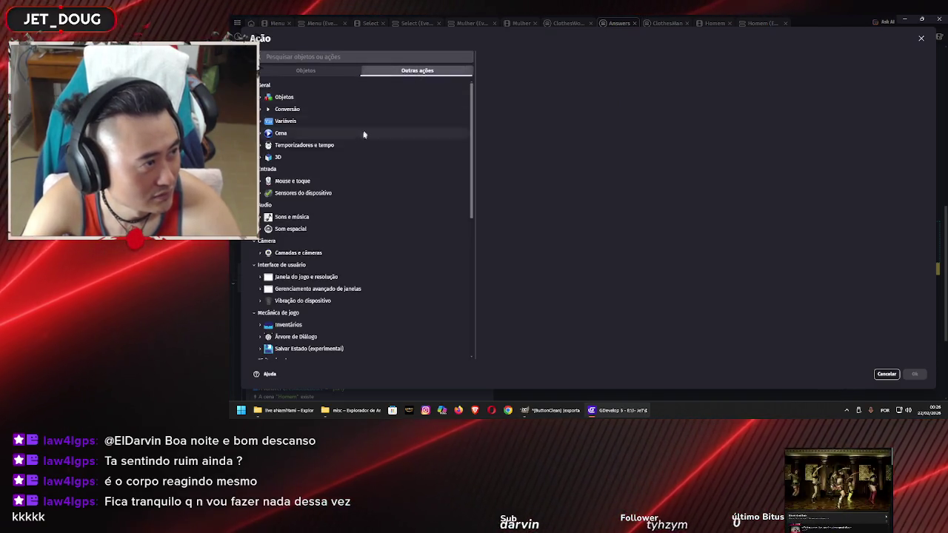
pyautogui.scroll(-3, 320, 251)
pyautogui.scroll(5, 311, 222)
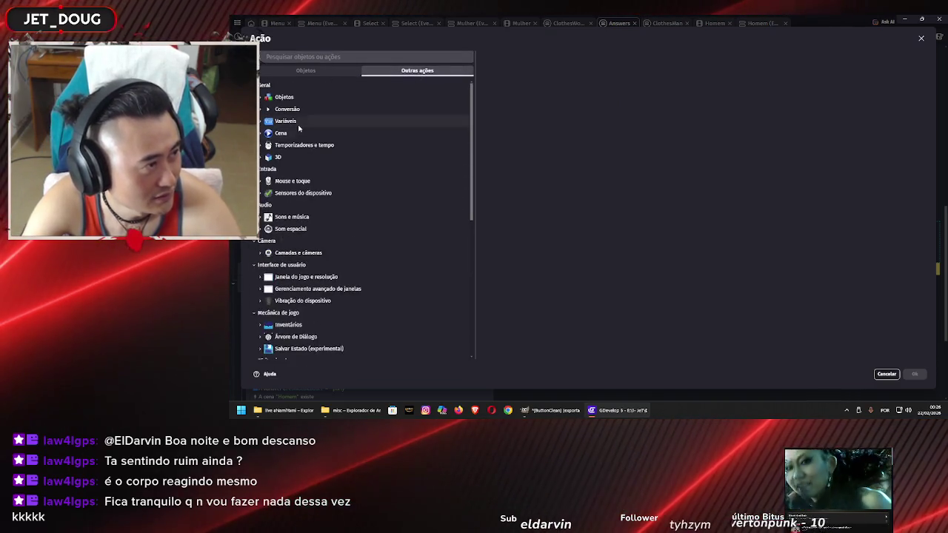
pyautogui.click(289, 120)
pyautogui.click(308, 145)
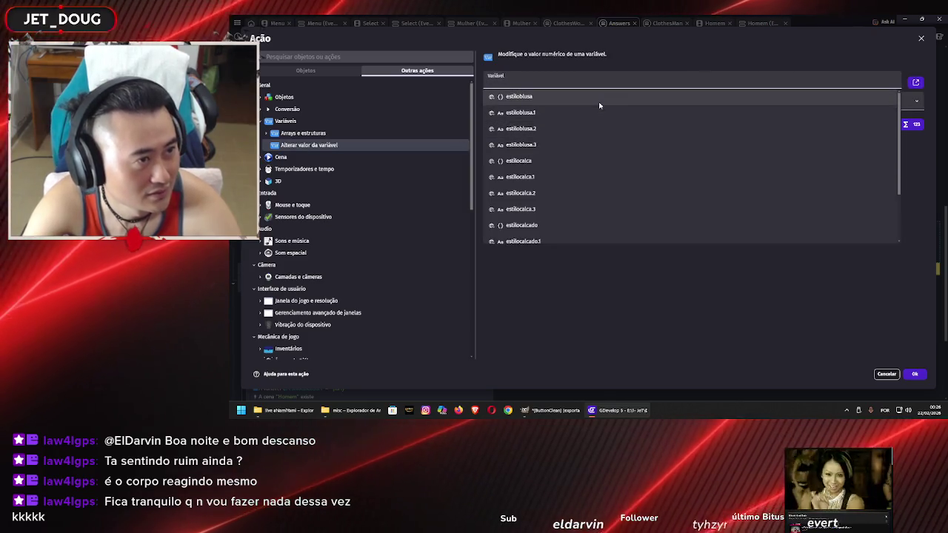
pyautogui.click(597, 112)
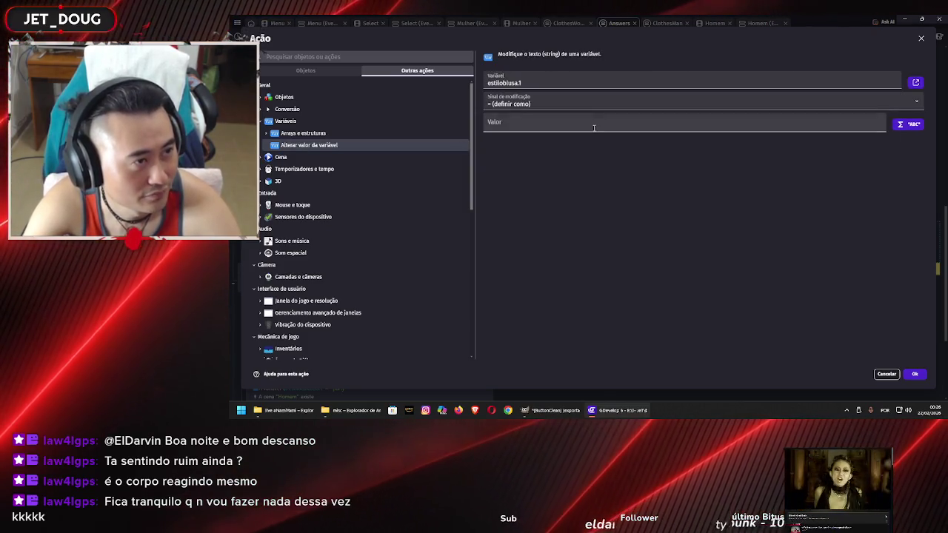
pyautogui.click(596, 123)
pyautogui.write('"')
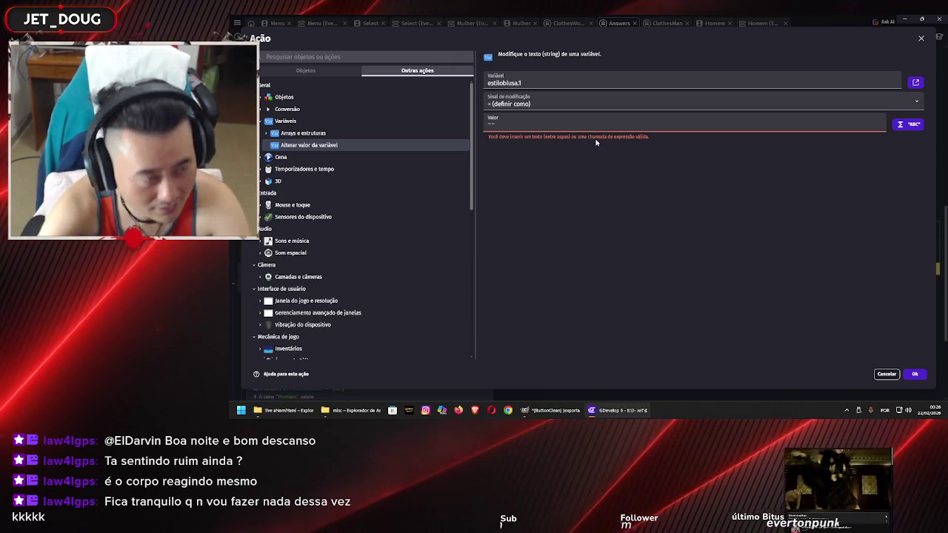
pyautogui.write('"')
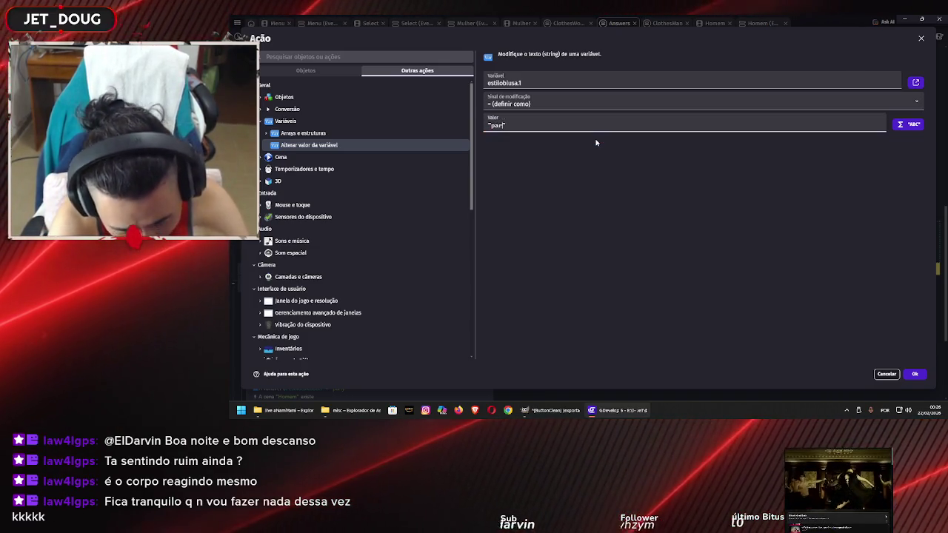
pyautogui.click(915, 374)
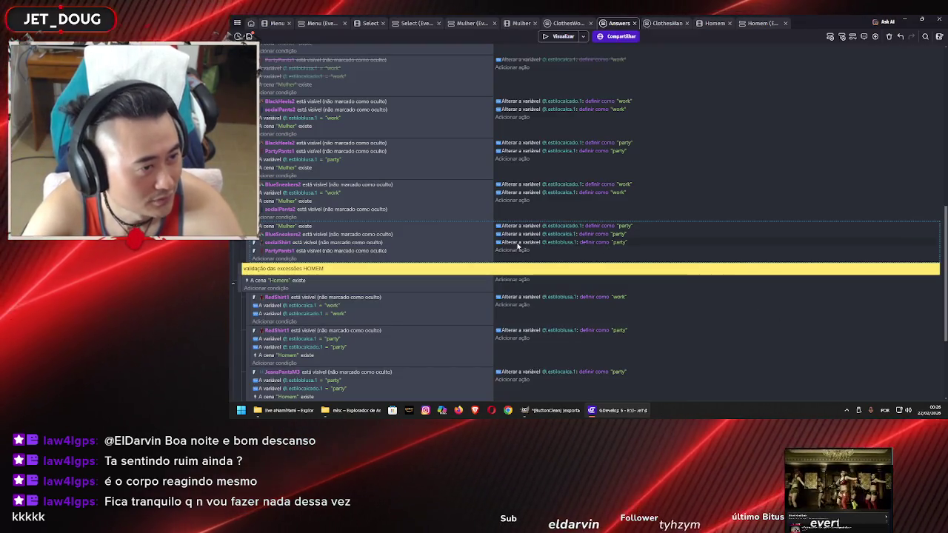
pyautogui.scroll(5, 517, 244)
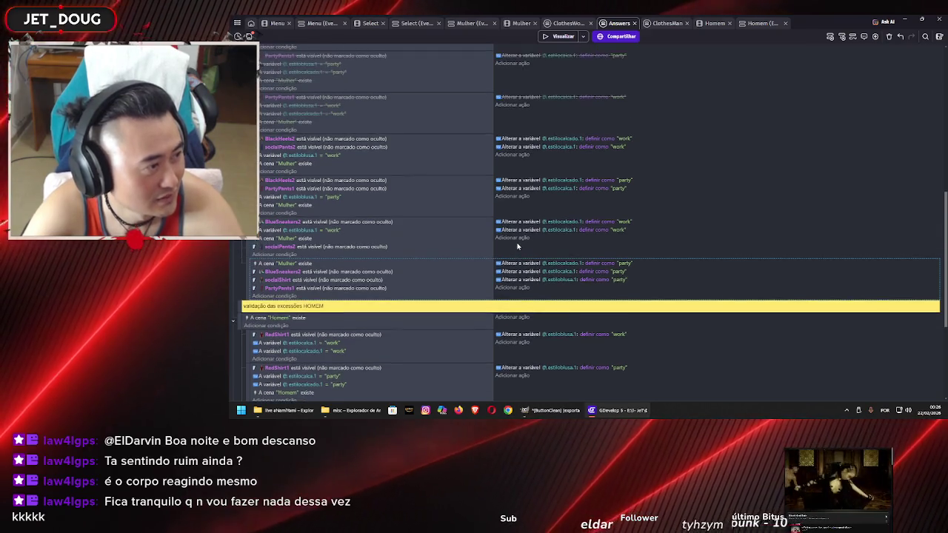
pyautogui.scroll(1, 517, 247)
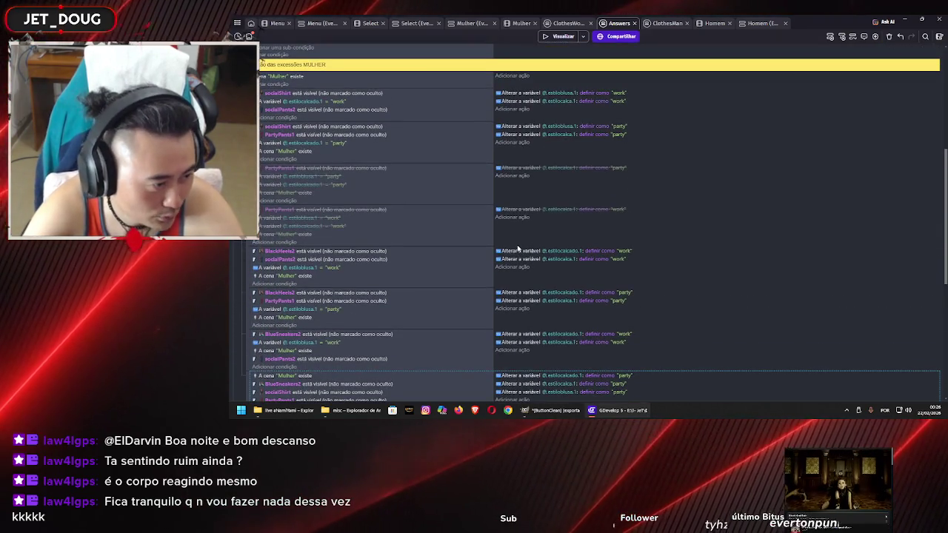
pyautogui.scroll(-6, 519, 252)
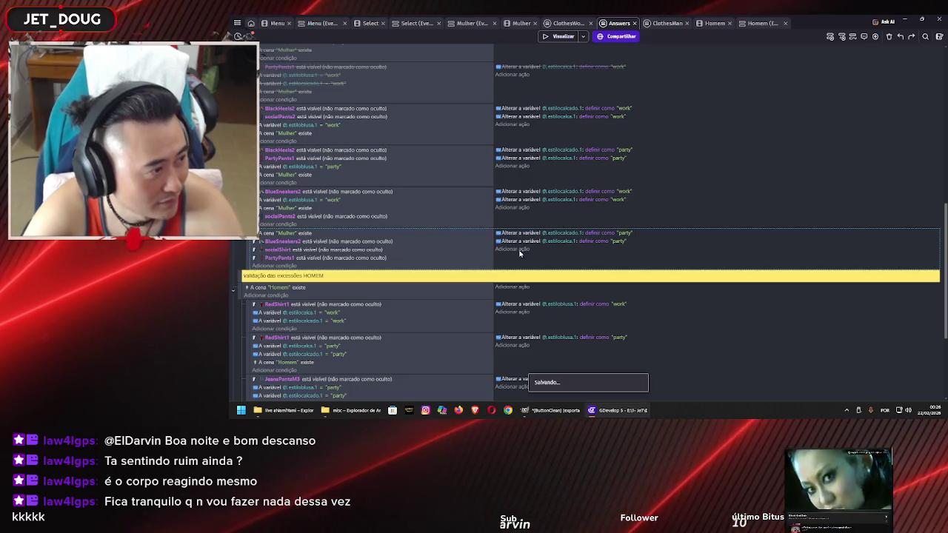